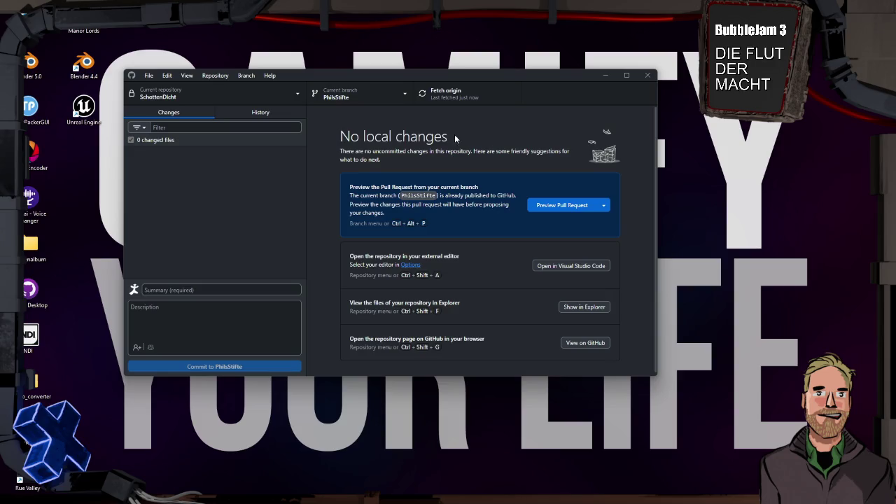
Open the 'Level eingerichtet' commit in the history and select its WBP_CameraMonitor.uasset change.
{"action": "left_click", "coordinate": [236, 116]}
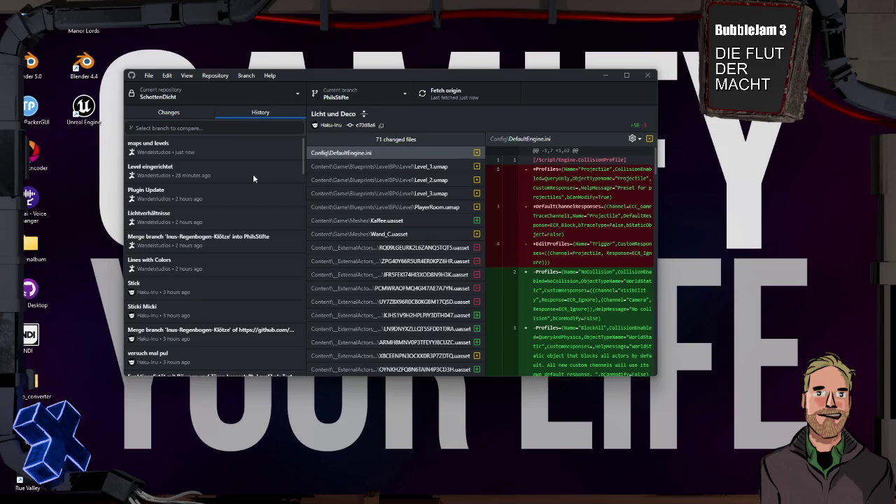
{"action": "left_click", "coordinate": [245, 170]}
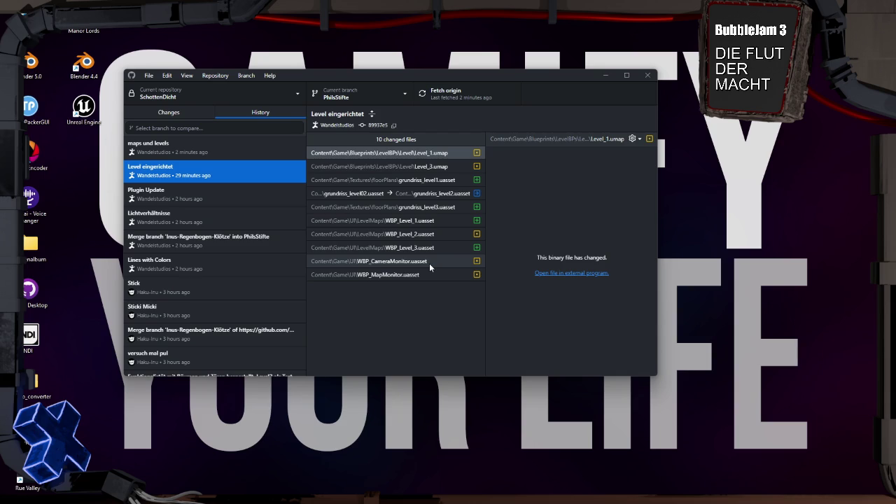
{"action": "left_click", "coordinate": [429, 263]}
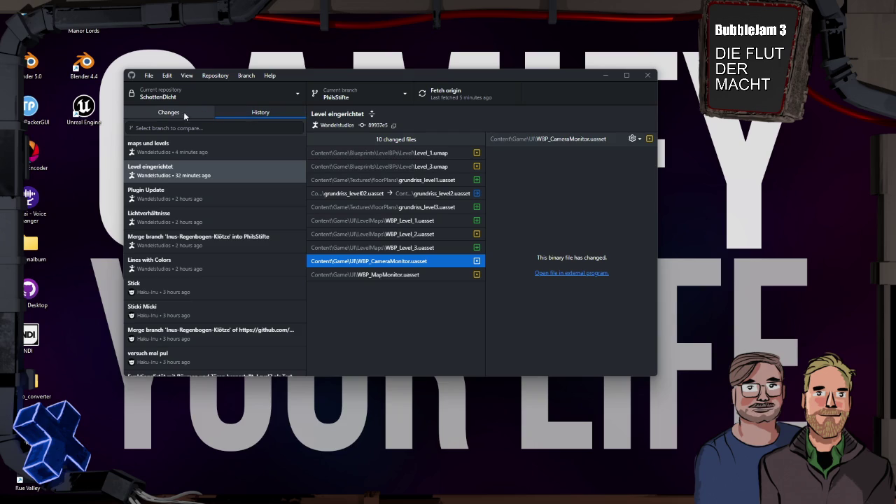
Fetch the latest changes from origin.
{"action": "left_click", "coordinate": [474, 93]}
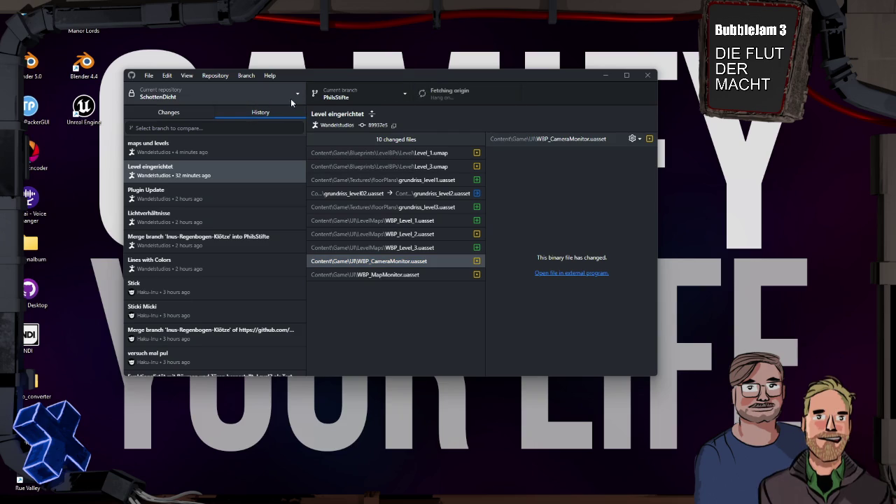
Merge origin/Devis_Wasser_Chaos into PhilsStifte with a merge commit, then dismiss the conflicts dialog.
{"action": "left_click", "coordinate": [369, 96]}
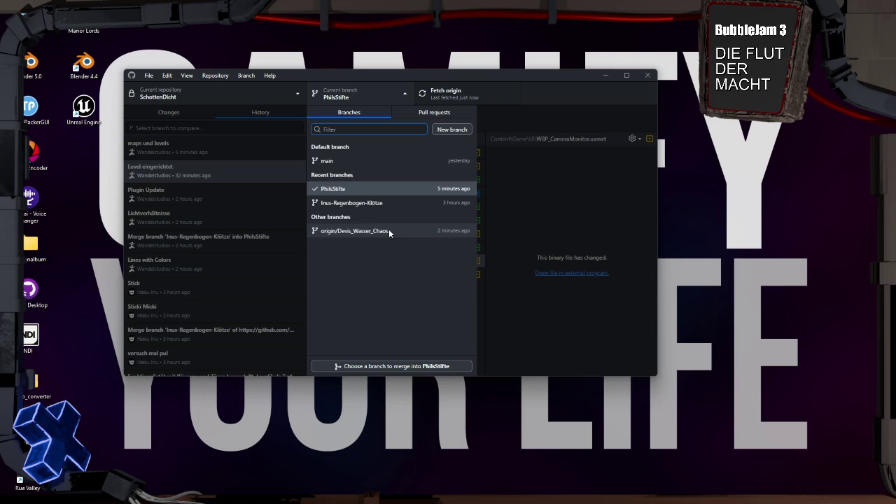
{"action": "left_click", "coordinate": [396, 367]}
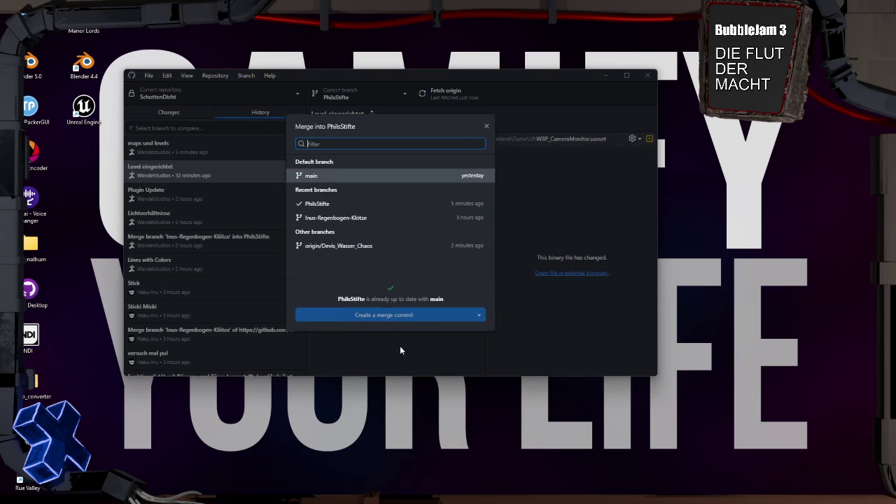
{"action": "left_click", "coordinate": [365, 247]}
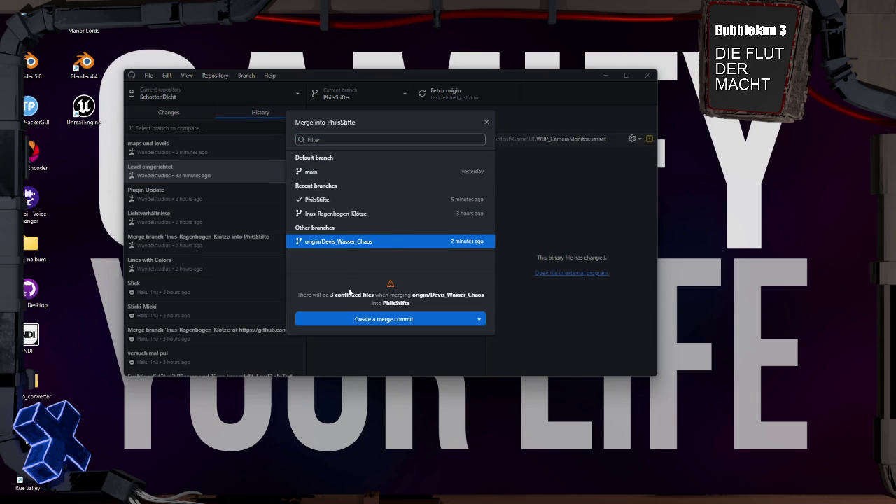
{"action": "left_click", "coordinate": [389, 319]}
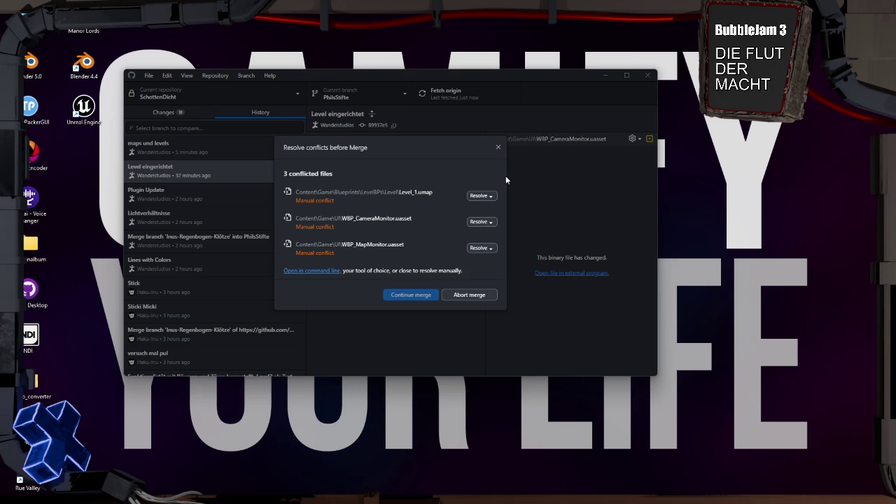
{"action": "left_click", "coordinate": [499, 148]}
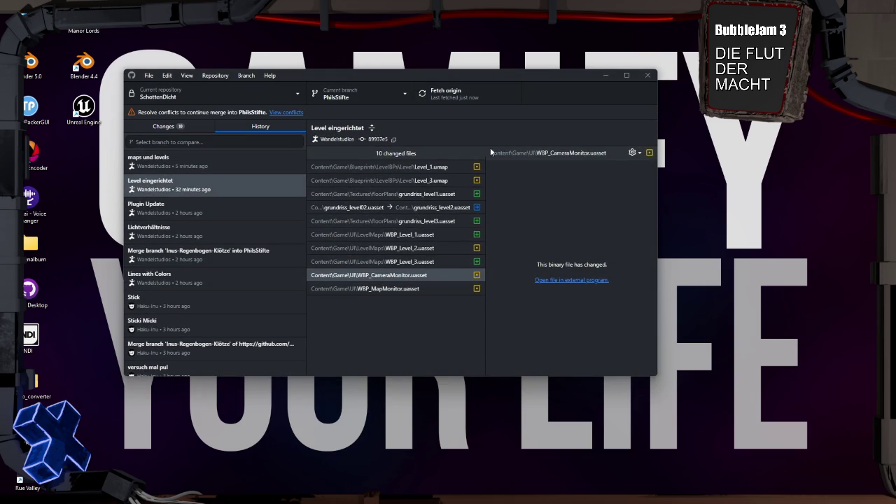
Reopen the list of the merge's three conflicted files, then close it again.
{"action": "left_click", "coordinate": [283, 112]}
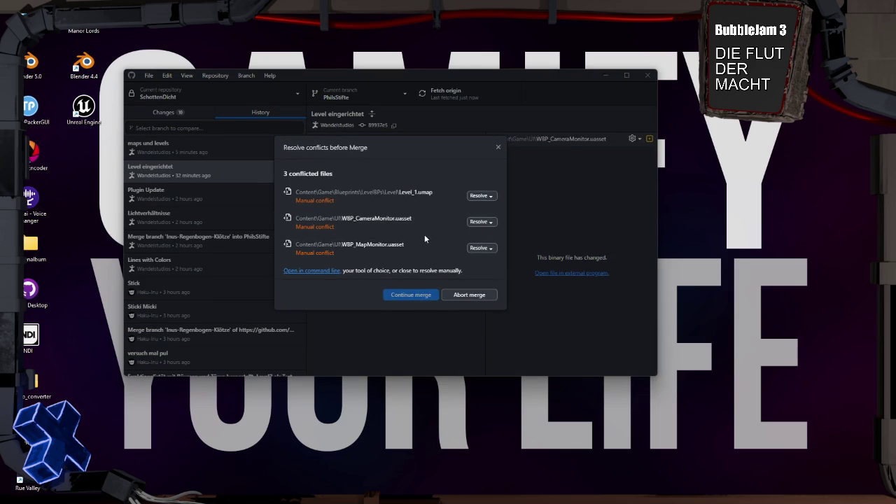
{"action": "left_click", "coordinate": [499, 147]}
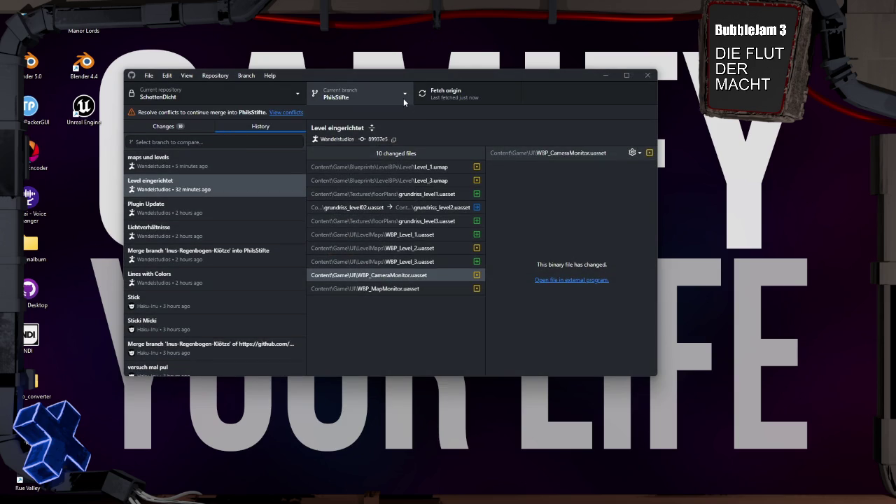
Review the merge's 10 changed files, checking the conflict status of WBP_CameraMonitor.uasset and Level_1.umap.
{"action": "left_click", "coordinate": [192, 126]}
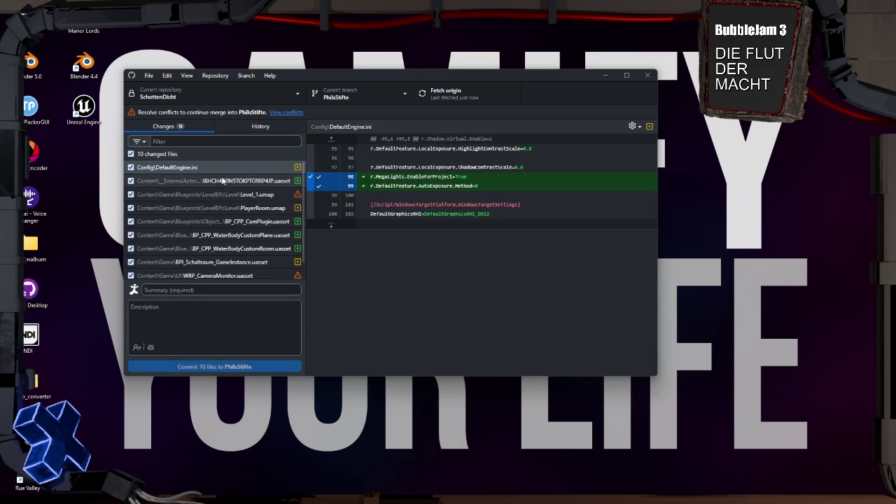
{"action": "scroll", "coordinate": [231, 234], "scroll_direction": "down", "scroll_amount": 1}
{"action": "left_click", "coordinate": [244, 266]}
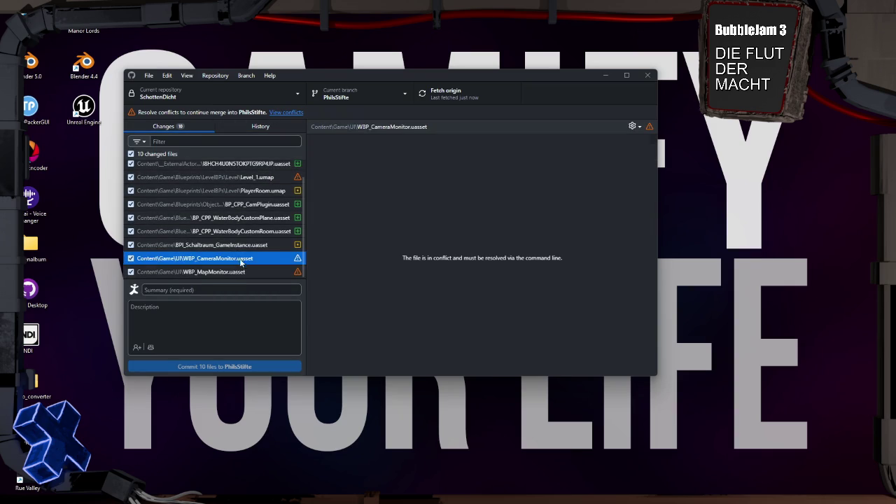
{"action": "left_click", "coordinate": [250, 257]}
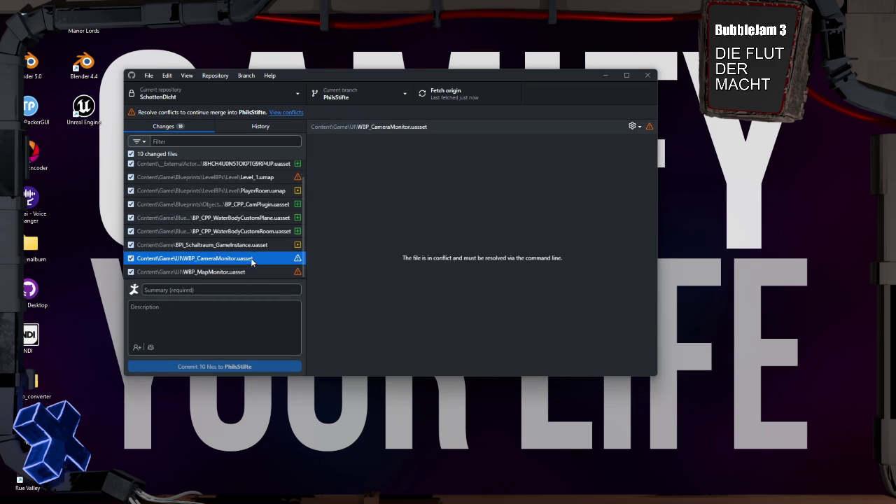
{"action": "left_click", "coordinate": [262, 178]}
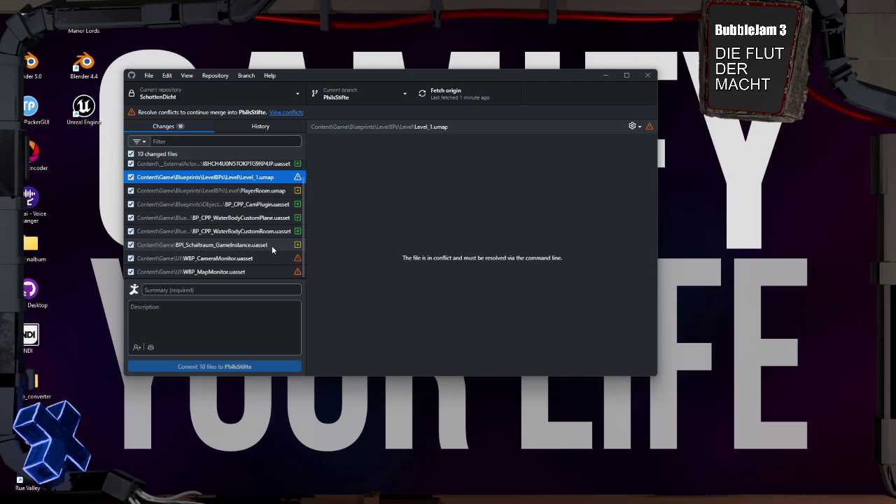
{"action": "scroll", "coordinate": [272, 246], "scroll_direction": "up", "scroll_amount": 1}
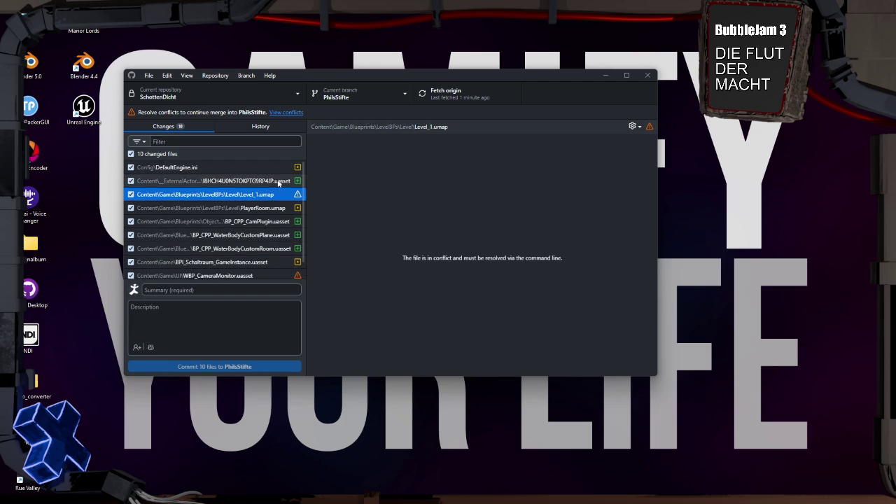
{"action": "scroll", "coordinate": [274, 215], "scroll_direction": "down", "scroll_amount": 1}
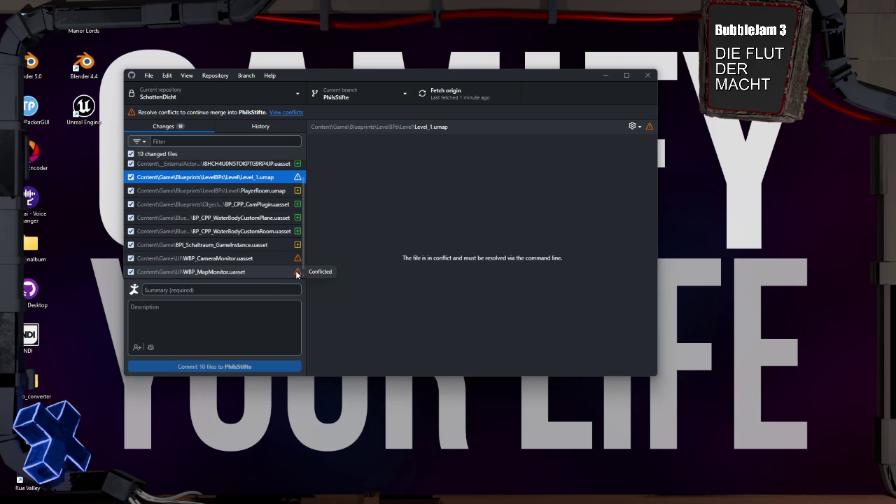
{"action": "left_click", "coordinate": [406, 94]}
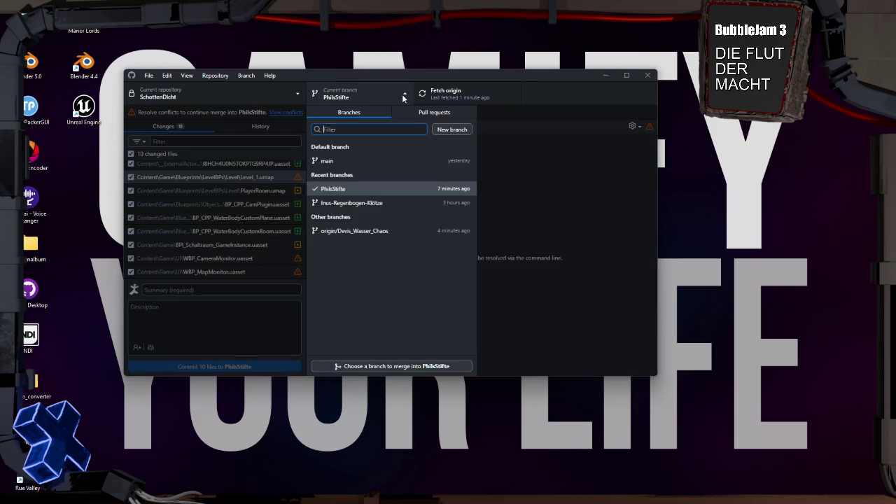
Close the branch list and bring up the overview of Level_1.umap, WBP_CameraMonitor and WBP_MapMonitor conflicts.
{"action": "left_click", "coordinate": [402, 94]}
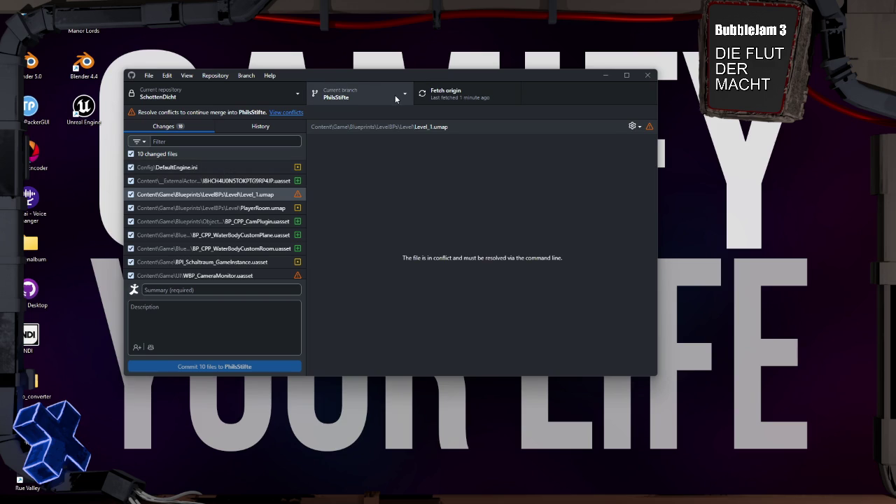
{"action": "scroll", "coordinate": [255, 240], "scroll_direction": "down", "scroll_amount": 1}
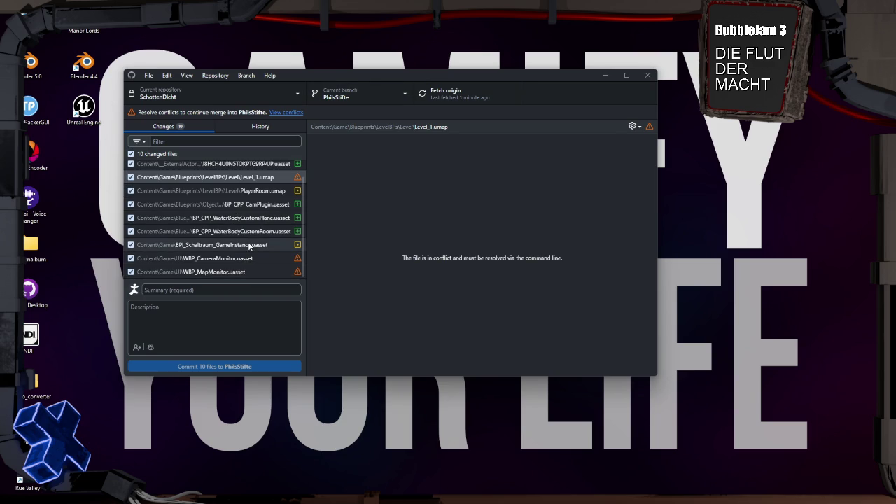
{"action": "scroll", "coordinate": [269, 220], "scroll_direction": "up", "scroll_amount": 1}
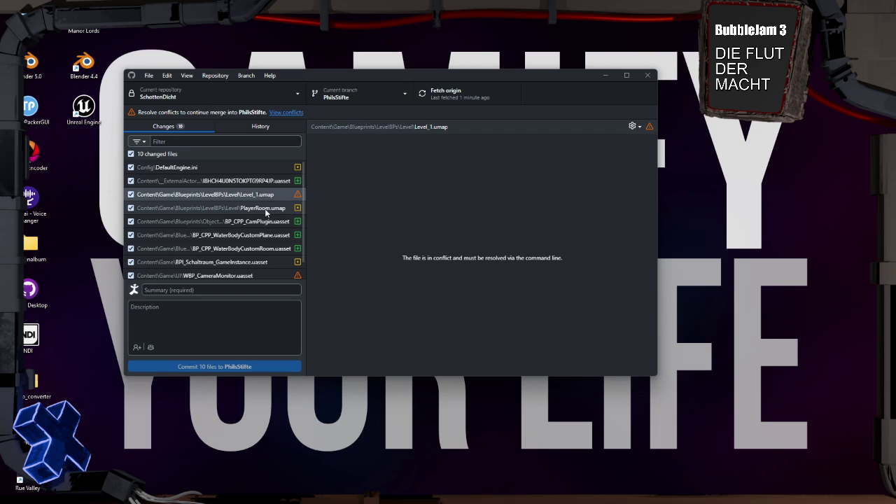
{"action": "scroll", "coordinate": [265, 238], "scroll_direction": "down", "scroll_amount": 1}
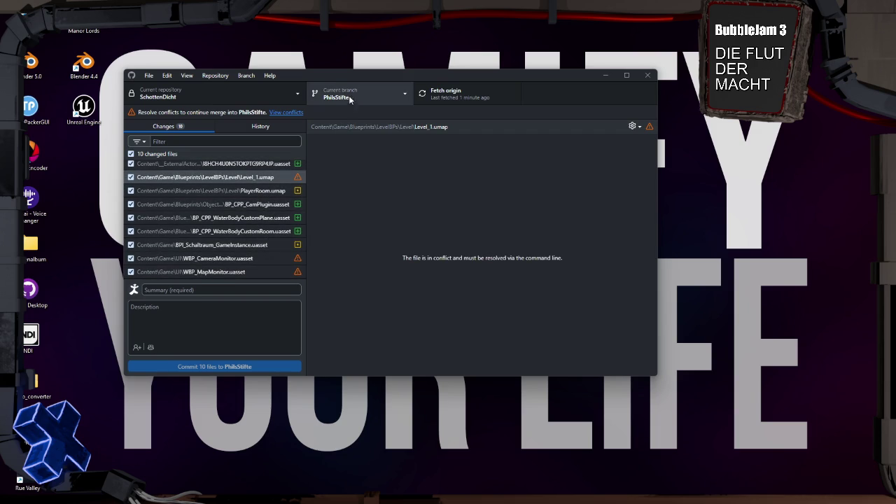
{"action": "left_click", "coordinate": [288, 113]}
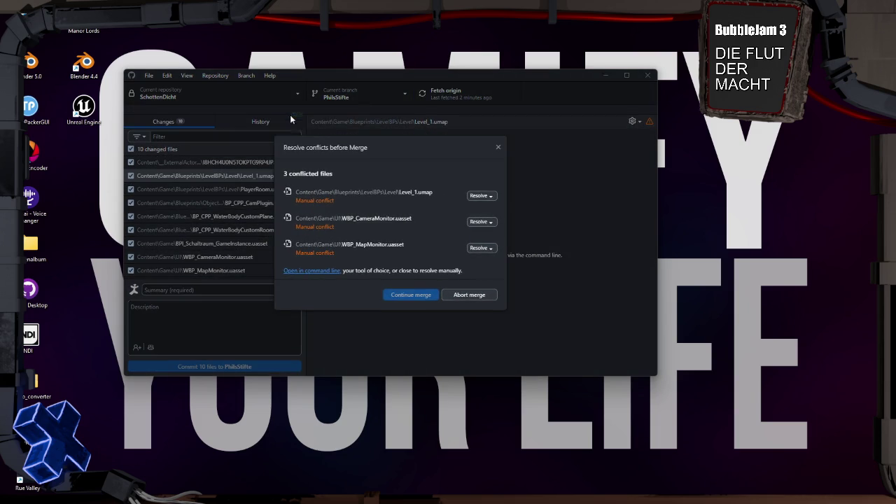
Keep PhilsStifte's Level_1.umap, take origin's WBP_CameraMonitor and WBP_MapMonitor, and complete the merge.
{"action": "left_click", "coordinate": [479, 196]}
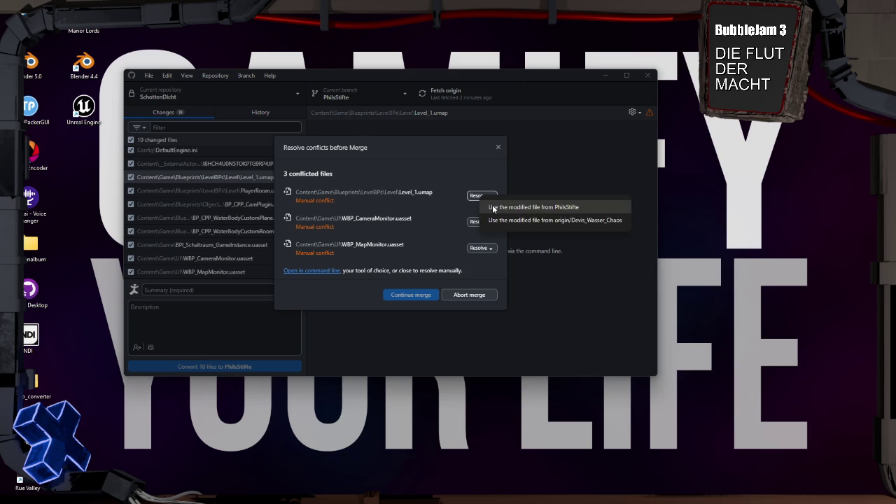
{"action": "left_click", "coordinate": [493, 207]}
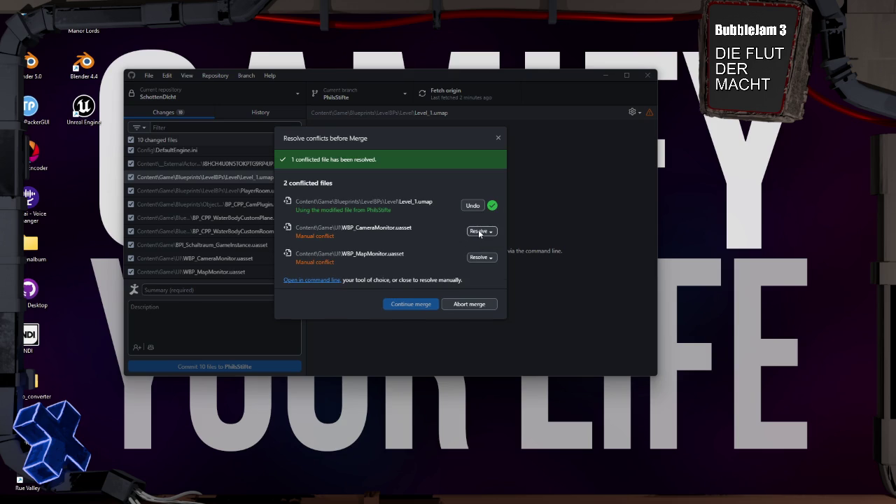
{"action": "left_click", "coordinate": [482, 231]}
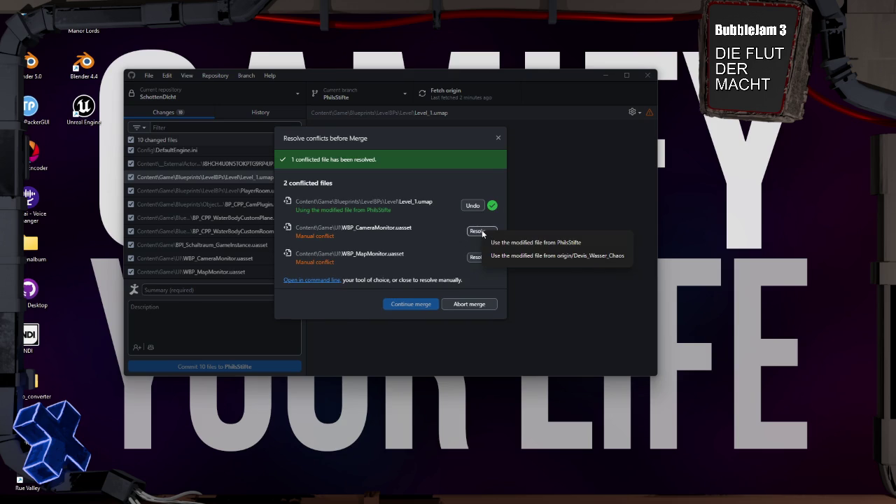
{"action": "left_click", "coordinate": [495, 257]}
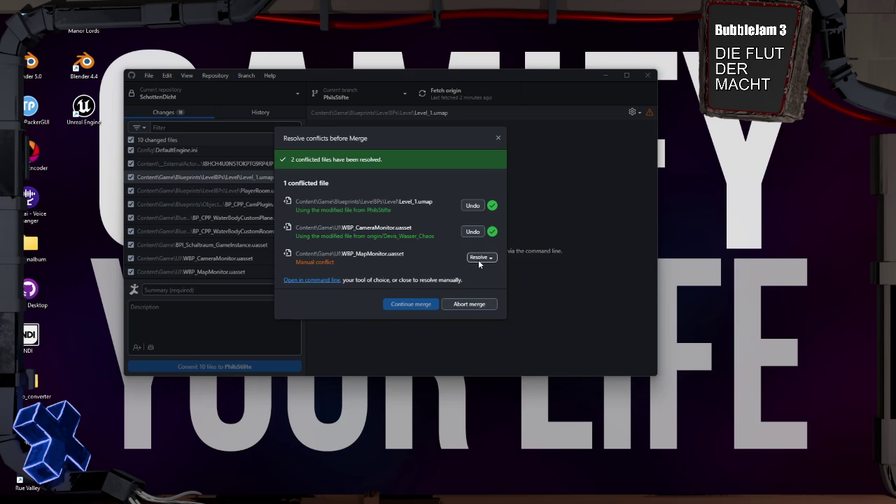
{"action": "left_click", "coordinate": [479, 259]}
{"action": "left_click", "coordinate": [490, 282]}
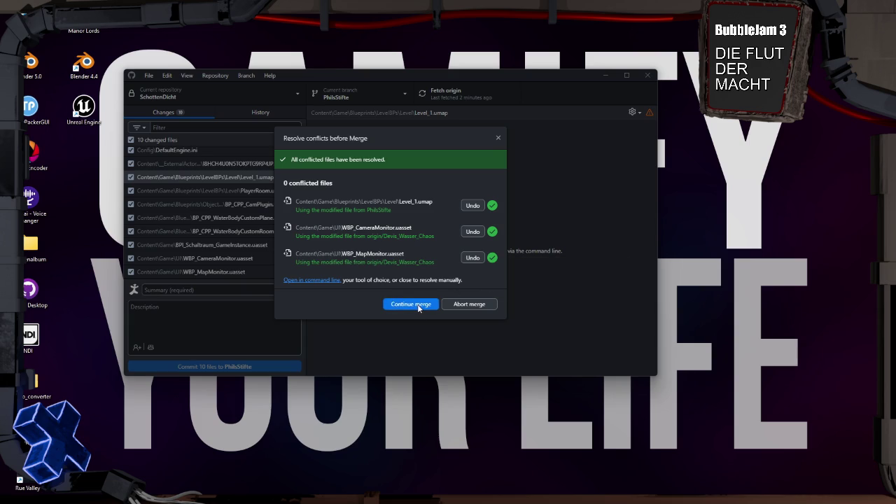
{"action": "left_click", "coordinate": [418, 305]}
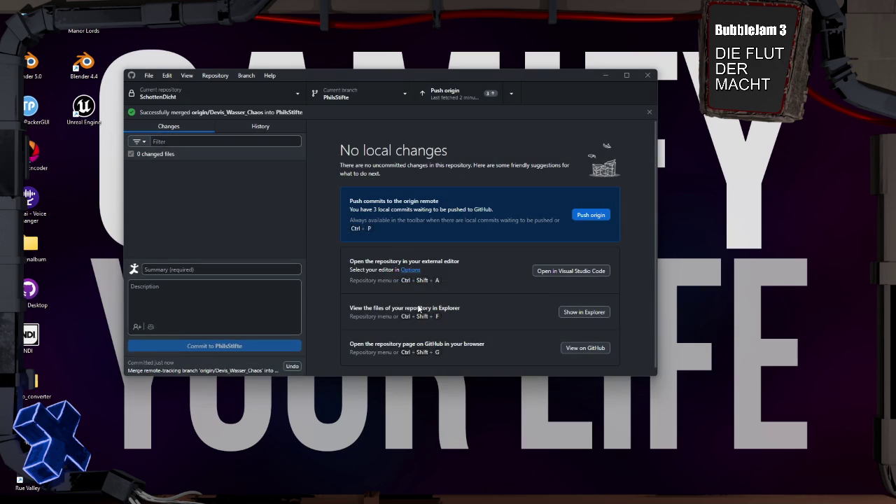
Push the merged commits to origin and launch the SchottenDicht project from its repository folder.
{"action": "left_click", "coordinate": [591, 216]}
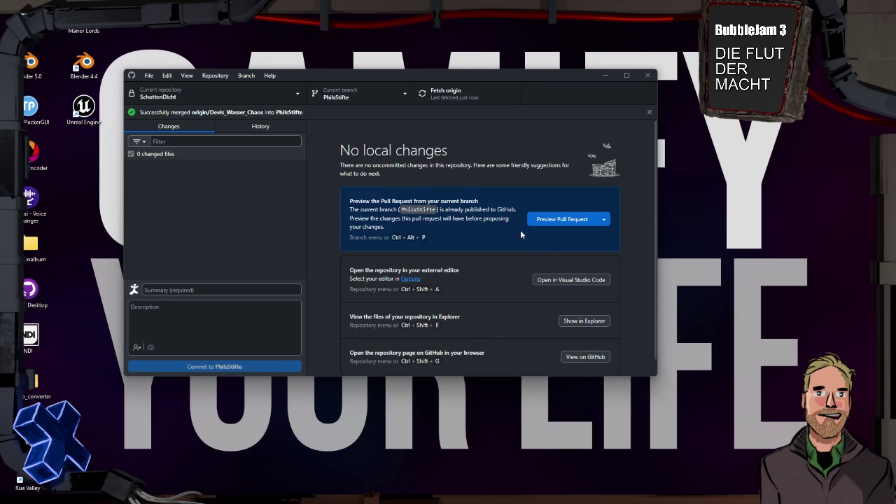
{"action": "left_click", "coordinate": [574, 320]}
{"action": "left_click", "coordinate": [516, 329]}
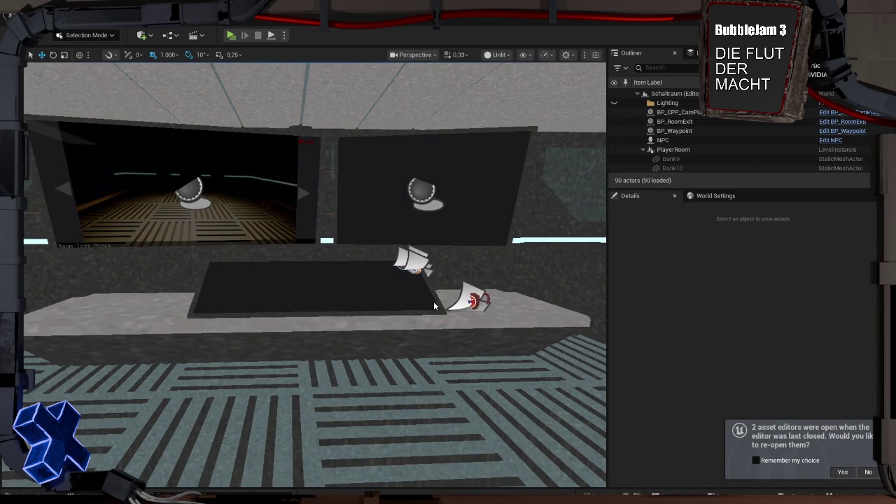
Play-test the merged level, walking into the control room up to the desk, then stop.
{"action": "key", "text": "alt+p"}
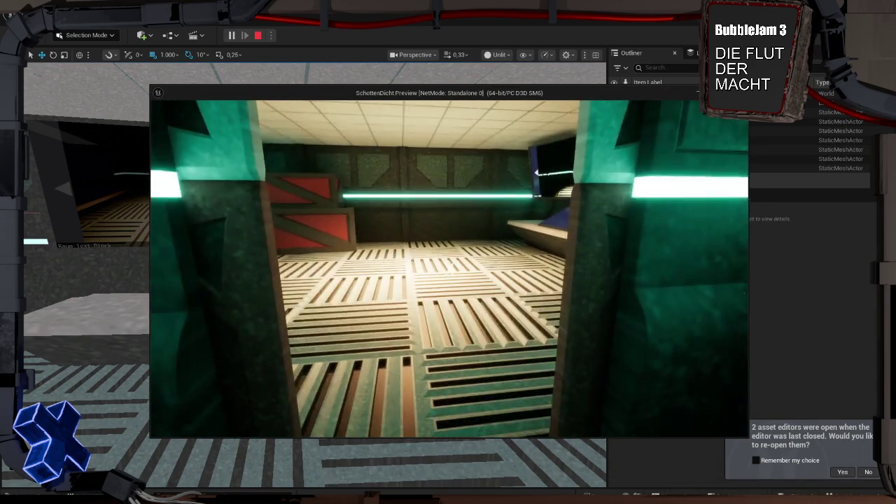
{"action": "key", "text": "w"}
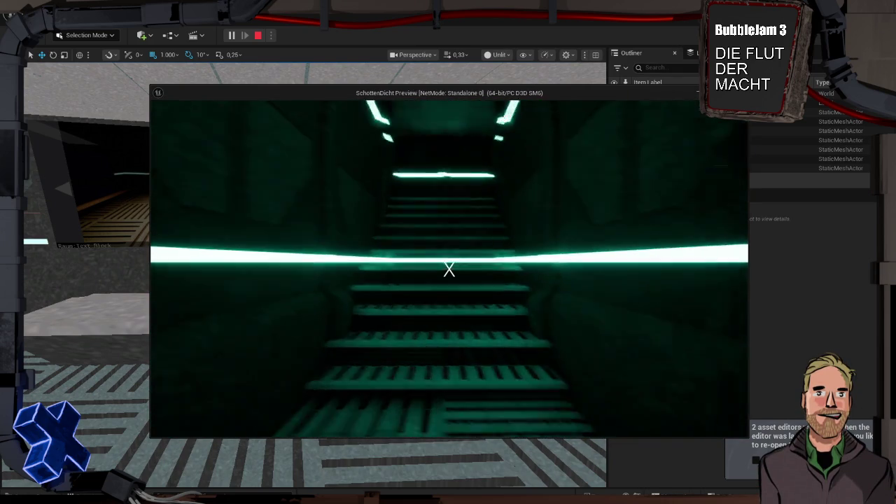
{"action": "key", "text": "w"}
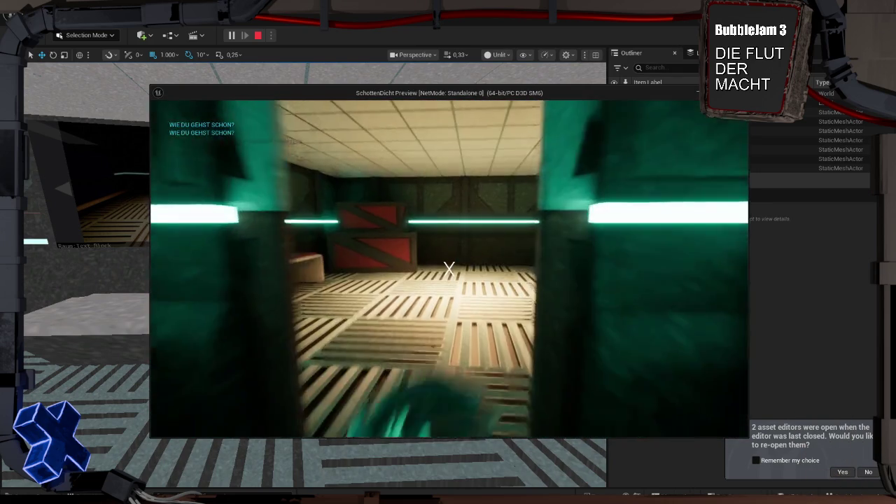
{"action": "key", "text": "w"}
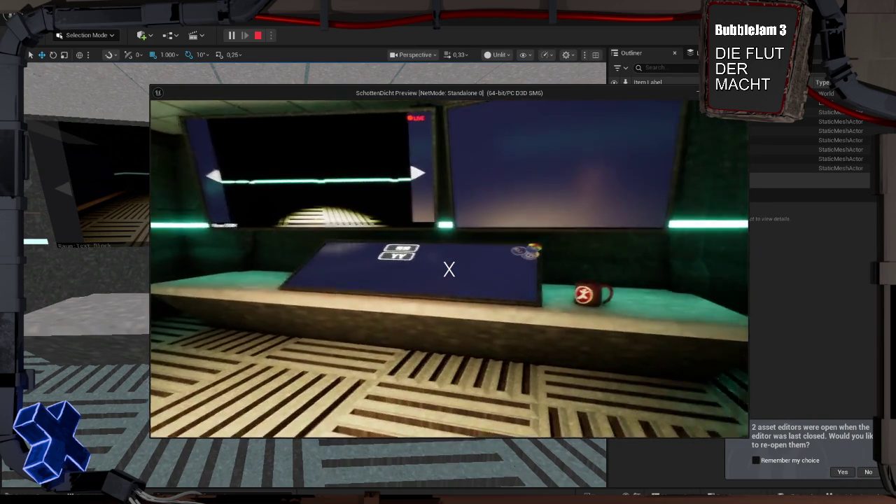
{"action": "key", "text": "w"}
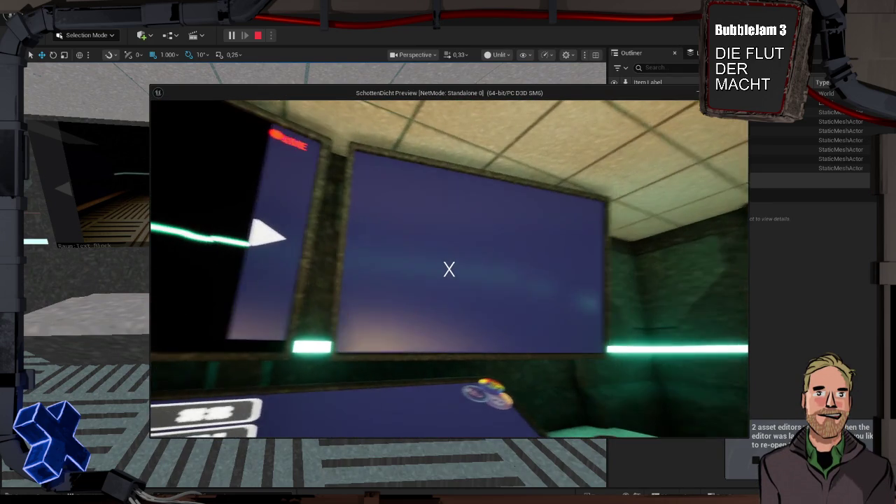
{"action": "key", "text": "s"}
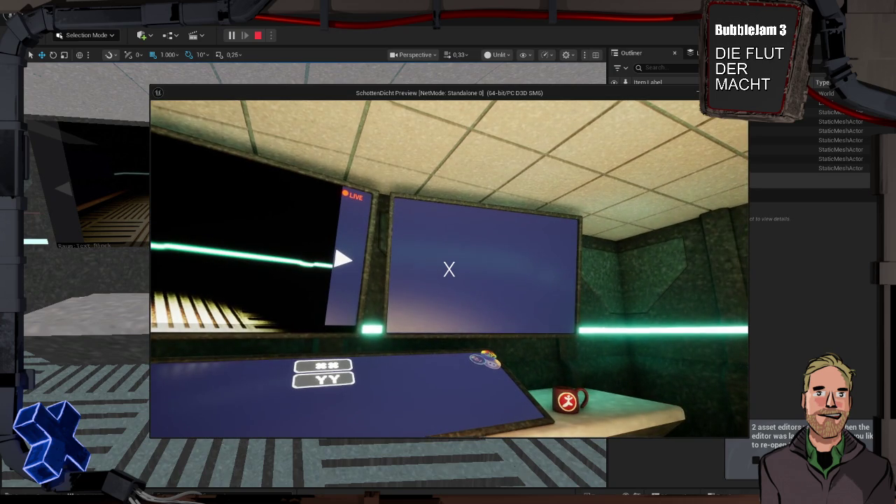
{"action": "key", "text": "Escape"}
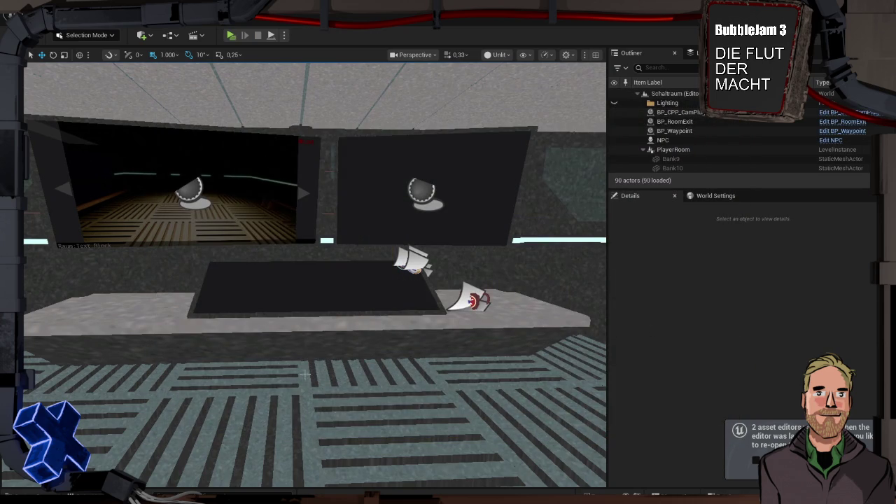
Browse the widget blueprints in the Content/Game/UI folder of the Content Drawer, then close it.
{"action": "key", "text": "ctrl+space"}
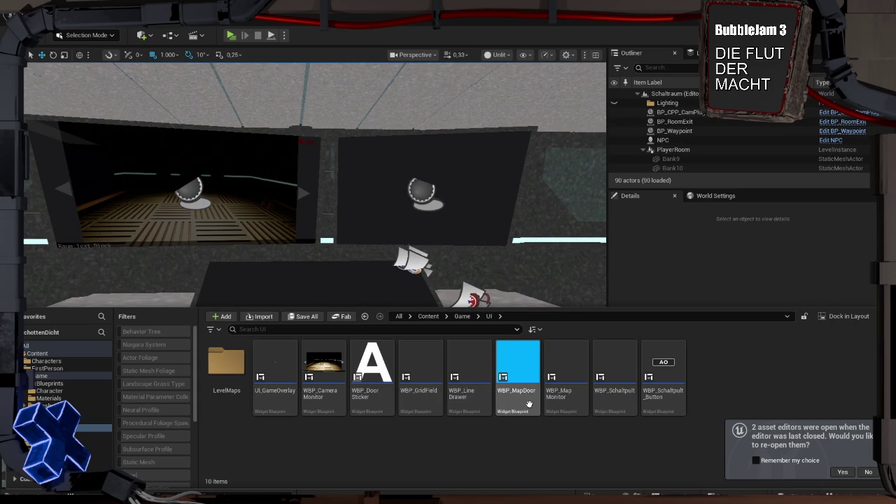
{"action": "mouse_move", "coordinate": [530, 404]}
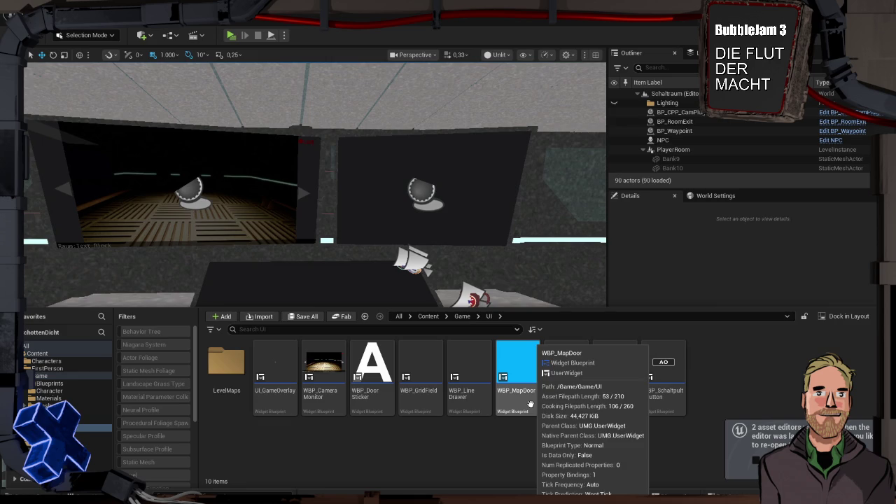
{"action": "mouse_move", "coordinate": [422, 383]}
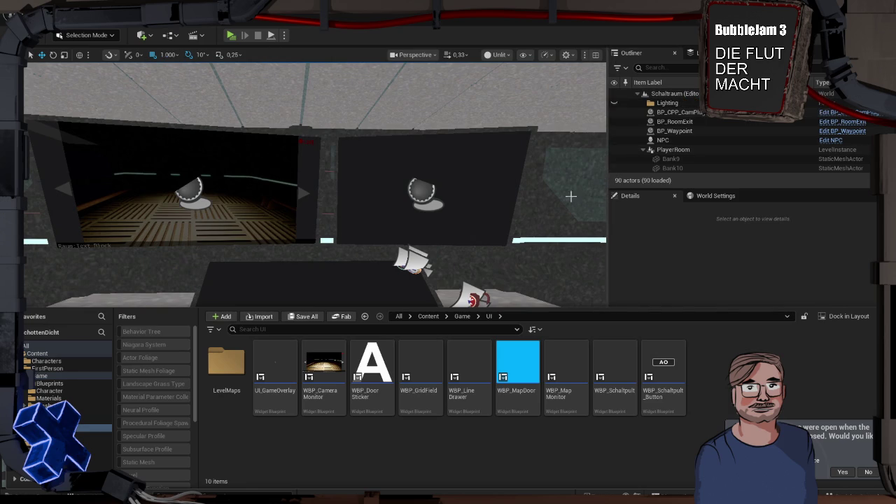
{"action": "left_click", "coordinate": [635, 266]}
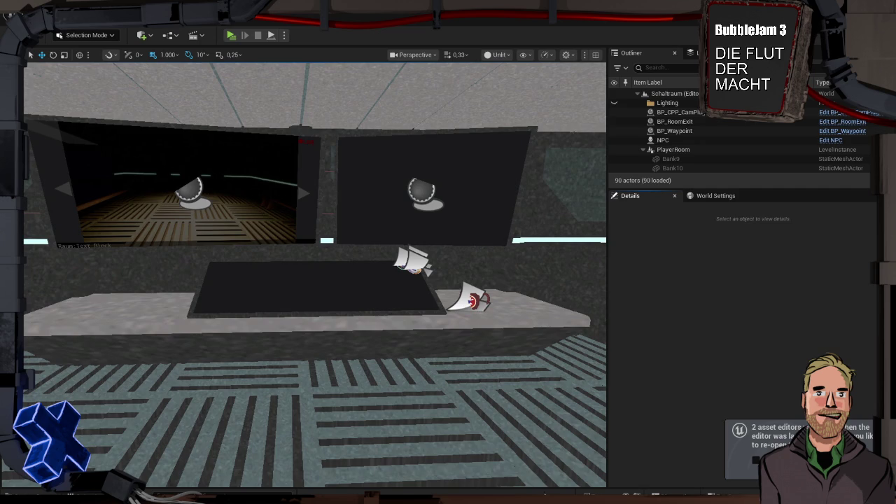
Open WBP_Level_1 from the LevelMaps folder and inspect its WBP_MapDoor_3 and WBP_MapDoor widgets.
{"action": "key", "text": "ctrl+space"}
{"action": "double_click", "coordinate": [227, 366]}
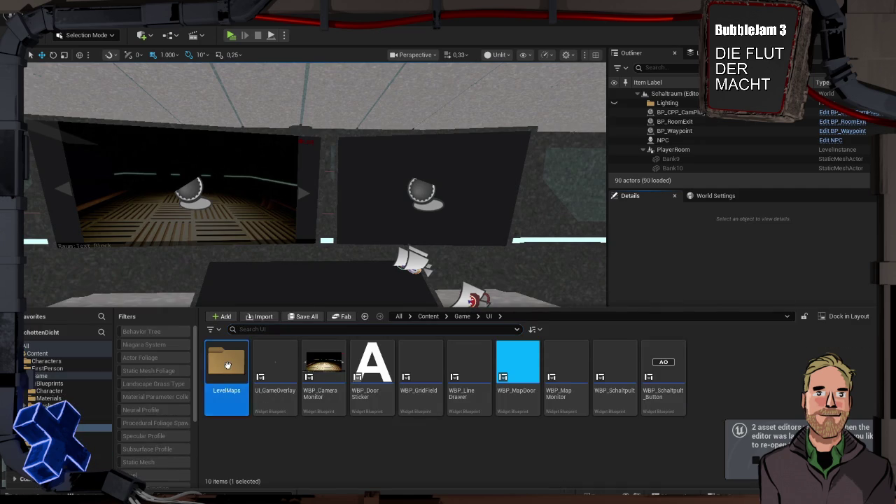
{"action": "double_click", "coordinate": [229, 375]}
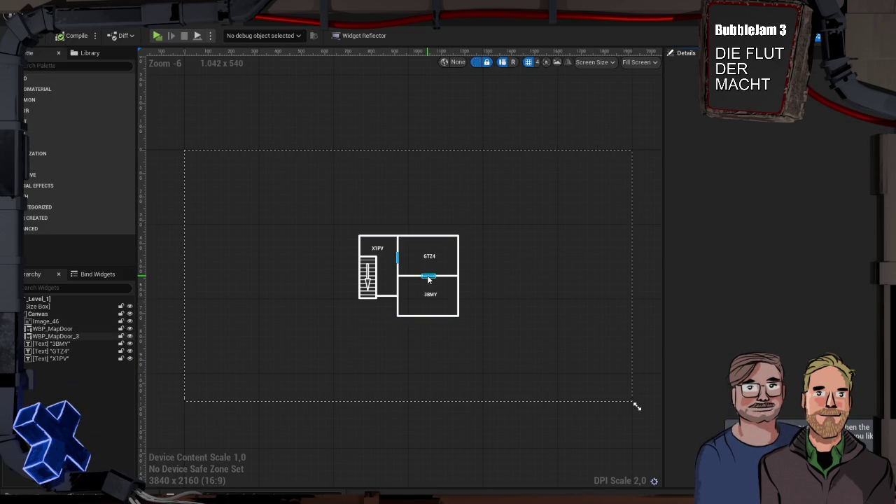
{"action": "left_click", "coordinate": [428, 277]}
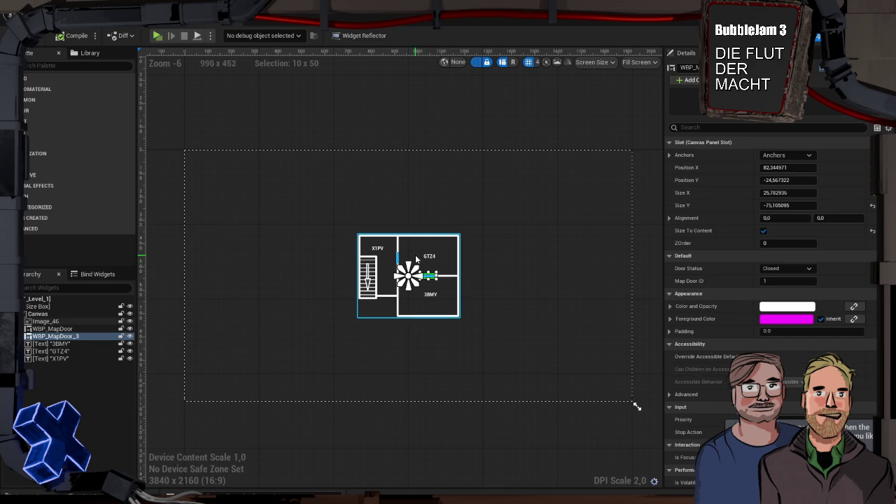
{"action": "left_click", "coordinate": [396, 256]}
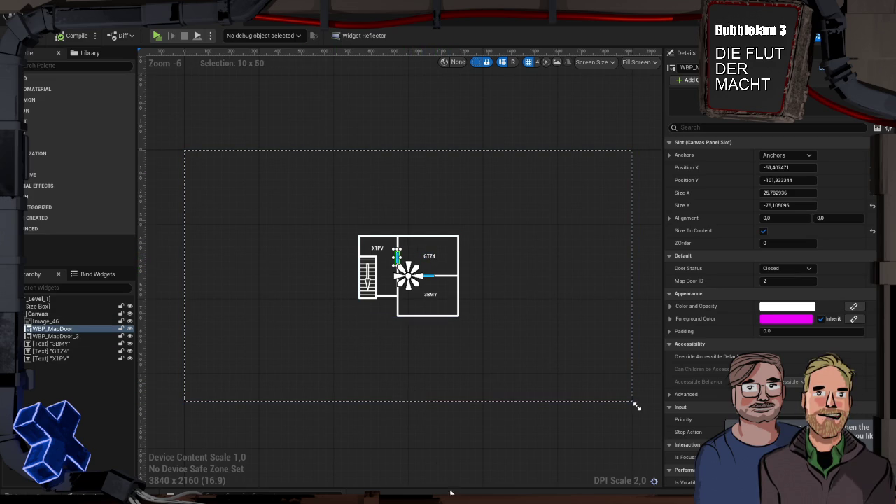
{"action": "key", "text": "ctrl+space"}
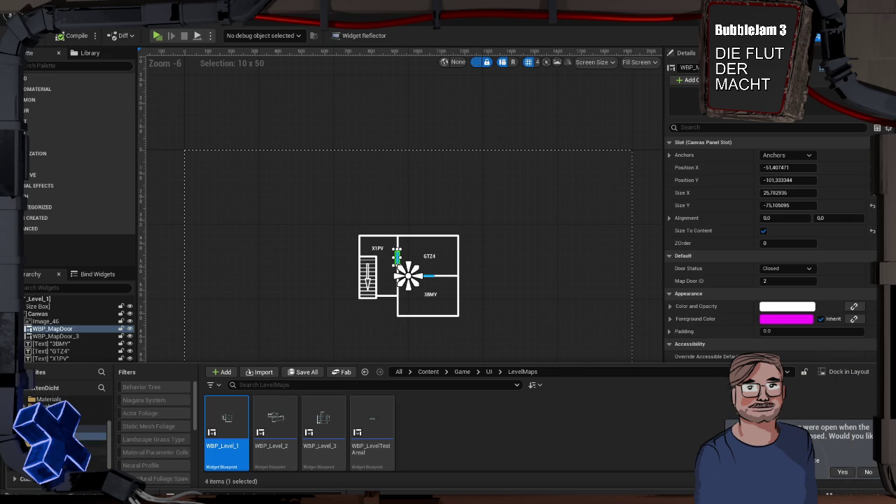
Browse to the Blueprints > LevelBPs > Level folder and return to the level editor.
{"action": "left_click", "coordinate": [84, 439]}
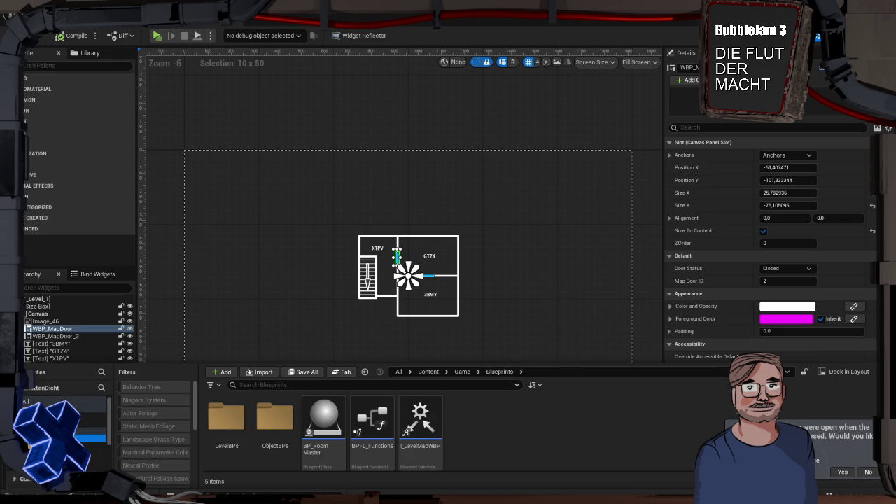
{"action": "left_click", "coordinate": [235, 427]}
{"action": "double_click", "coordinate": [236, 426]}
{"action": "double_click", "coordinate": [231, 426]}
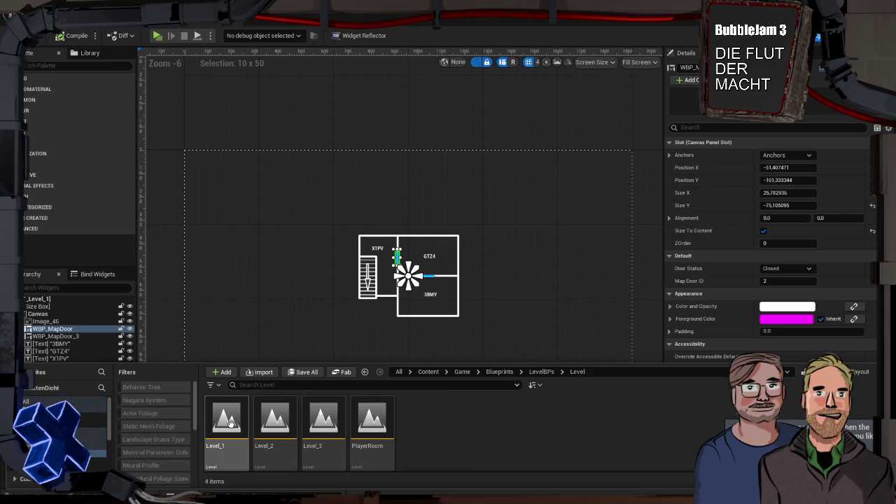
{"action": "key", "text": "ctrl+space"}
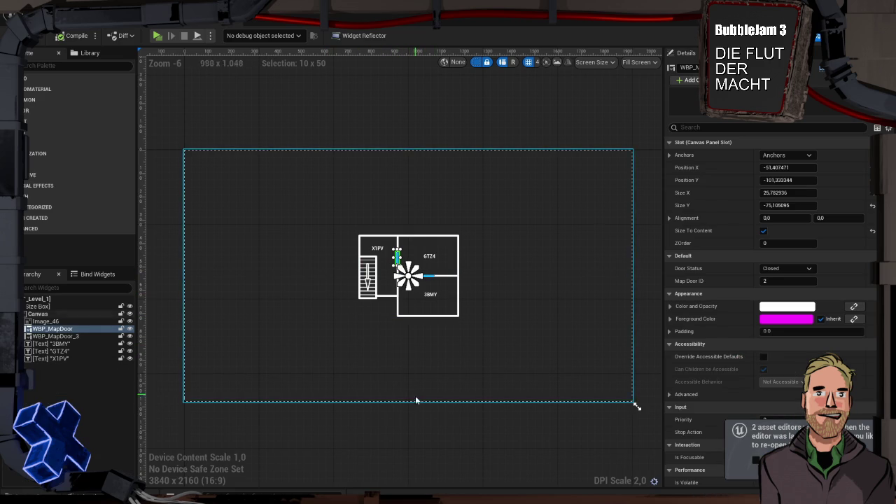
{"action": "left_click", "coordinate": [84, 10]}
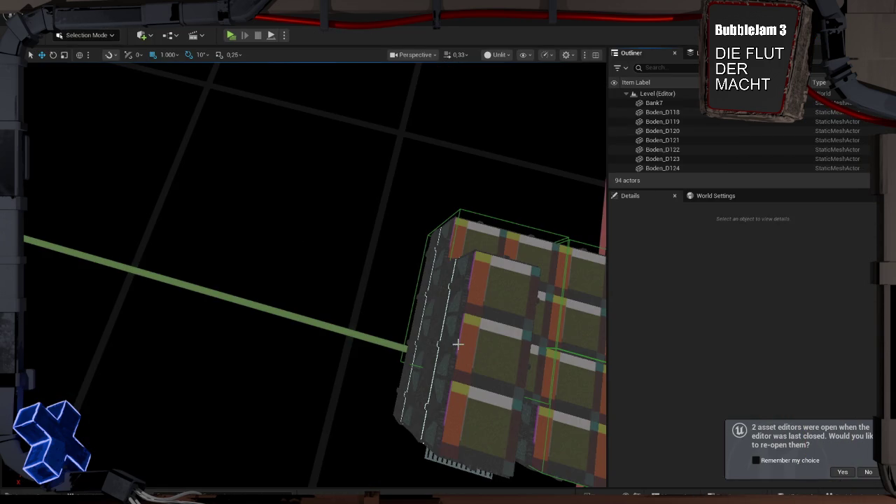
Fly forward through the level and select the BP_RoomMaster3 dragon marker.
{"action": "key", "text": "w"}
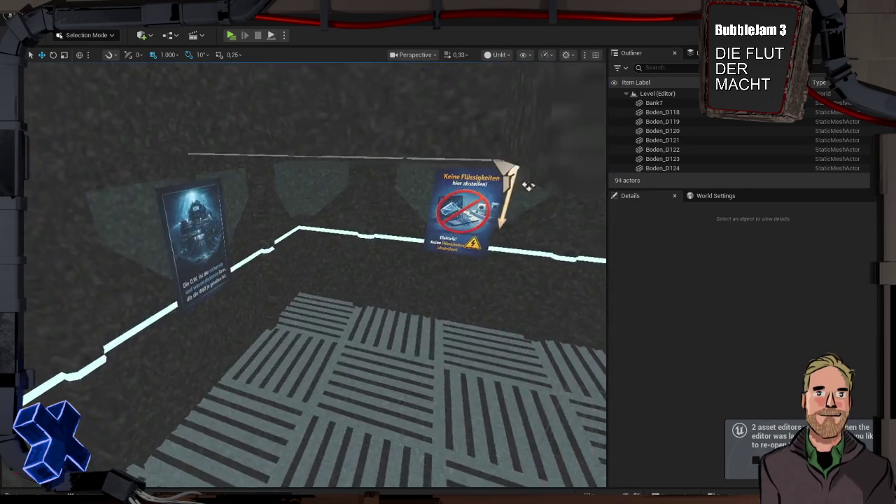
{"action": "key", "text": "w"}
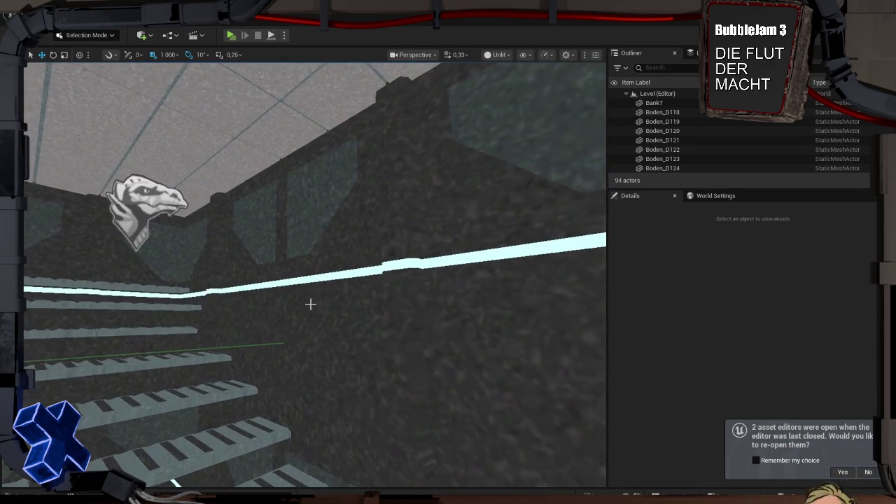
{"action": "left_click", "coordinate": [149, 217]}
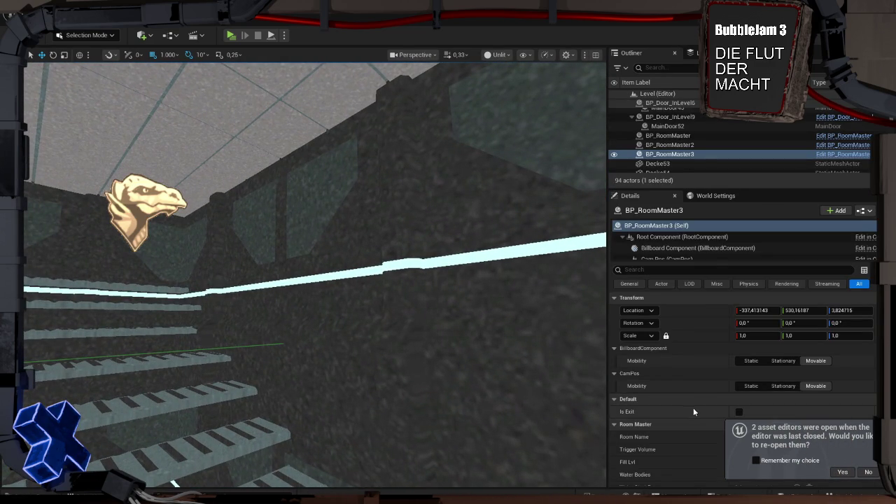
Open Level_2 and select its dragon room marker.
{"action": "scroll", "coordinate": [690, 402], "scroll_direction": "down", "scroll_amount": 5}
{"action": "scroll", "coordinate": [690, 404], "scroll_direction": "down", "scroll_amount": 2}
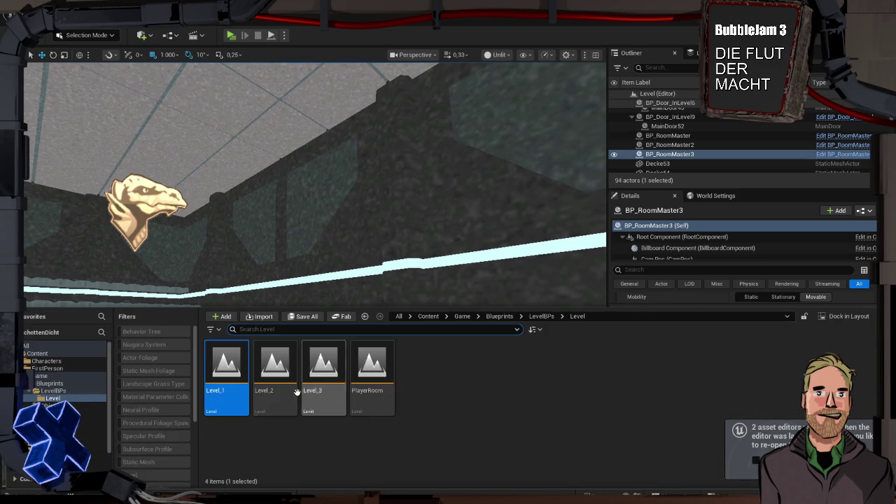
{"action": "double_click", "coordinate": [274, 367]}
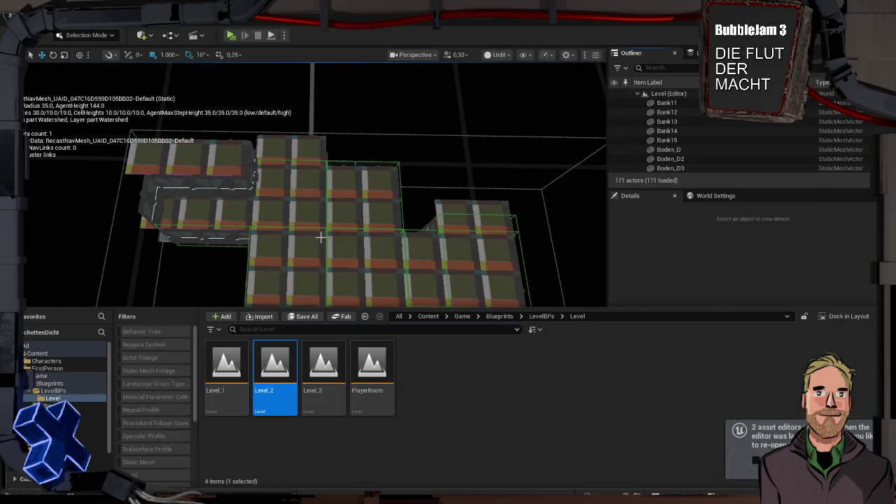
{"action": "mouse_move", "coordinate": [320, 238]}
{"action": "left_mouse_down"}
{"action": "mouse_move", "coordinate": [273, 115]}
{"action": "mouse_move", "coordinate": [344, 266]}
{"action": "left_mouse_up"}
{"action": "left_click", "coordinate": [500, 362]}
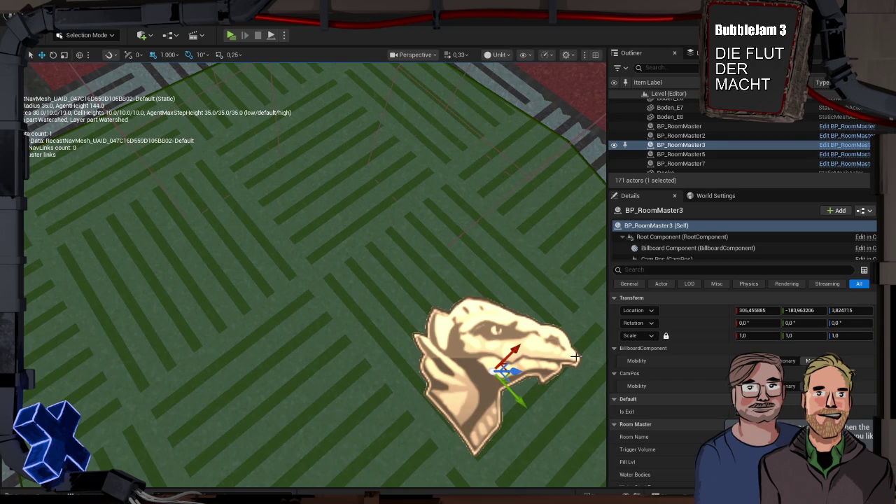
{"action": "scroll", "coordinate": [669, 375], "scroll_direction": "down", "scroll_amount": 2}
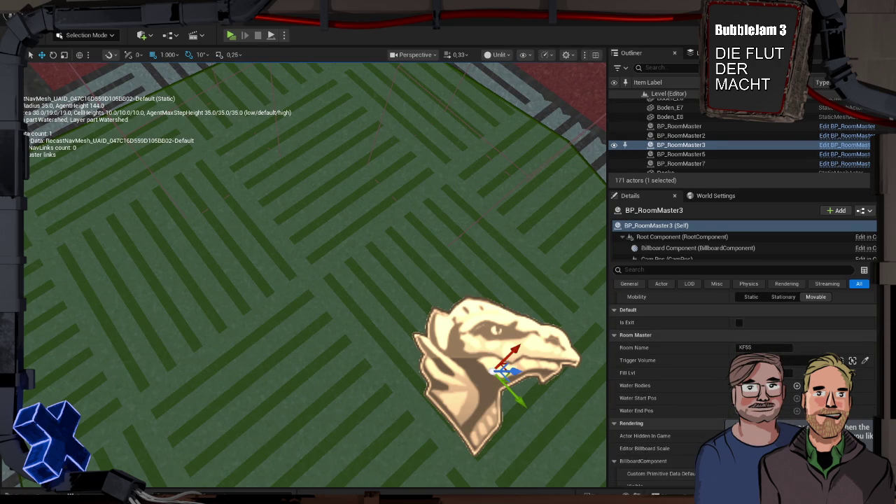
Open Level_1, move BP_RoomMaster3 to X -331.37, and save the level.
{"action": "left_click", "coordinate": [204, 29]}
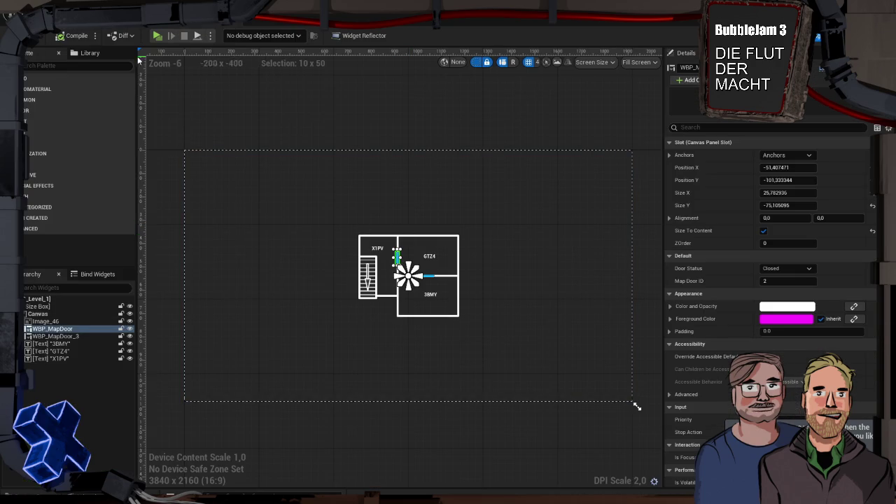
{"action": "left_click", "coordinate": [204, 30]}
{"action": "key", "text": "ctrl+space"}
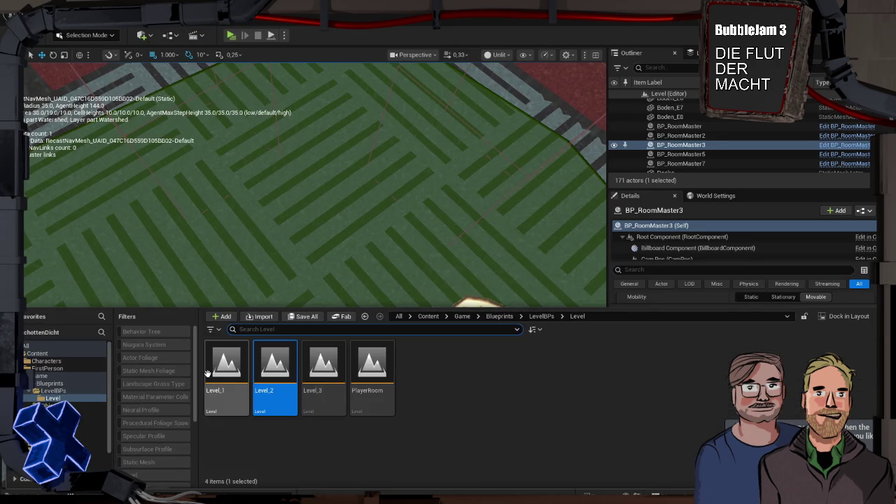
{"action": "double_click", "coordinate": [226, 368]}
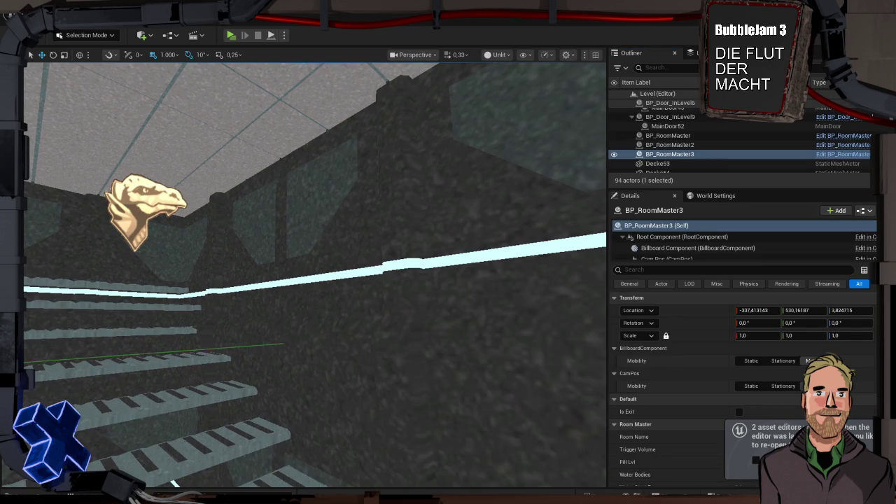
{"action": "key", "text": "f"}
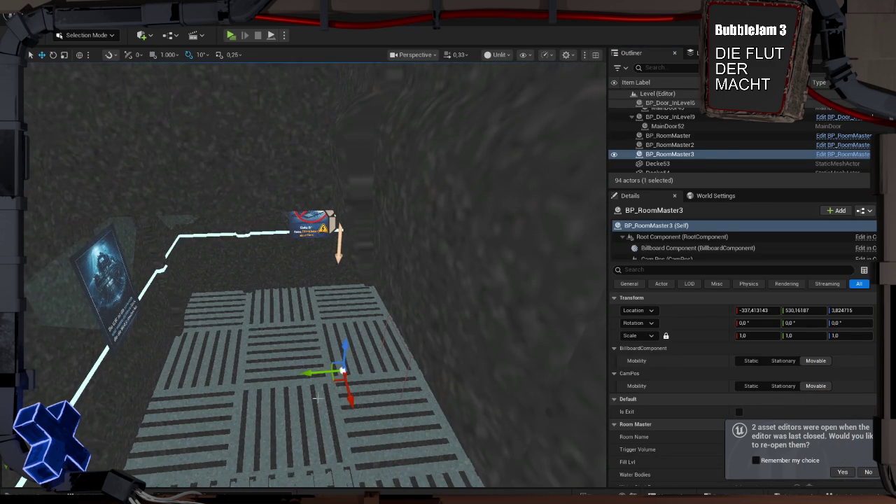
{"action": "left_click_drag", "start_coordinate": [345, 398], "coordinate": [350, 403]}
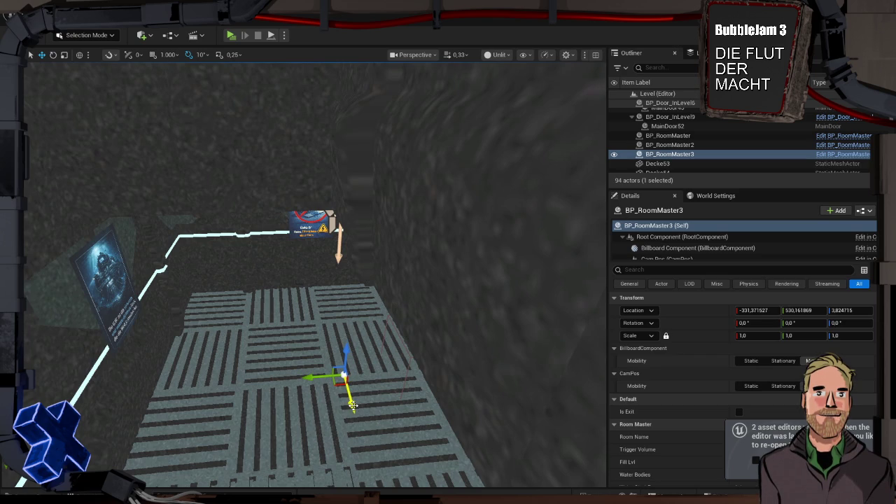
{"action": "key", "text": "ctrl+s"}
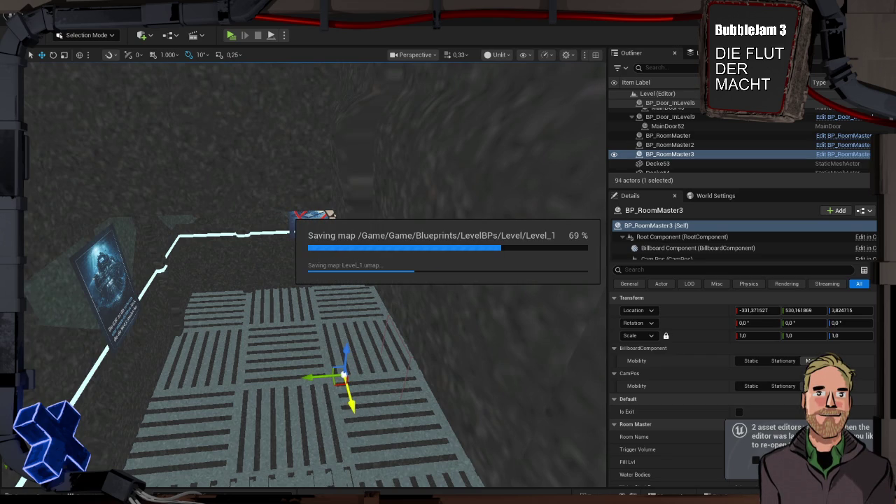
Open Level_3, select its dinosaur room marker, save, and bring up GitHub Desktop.
{"action": "key", "text": "ctrl+space"}
{"action": "left_click", "coordinate": [317, 360]}
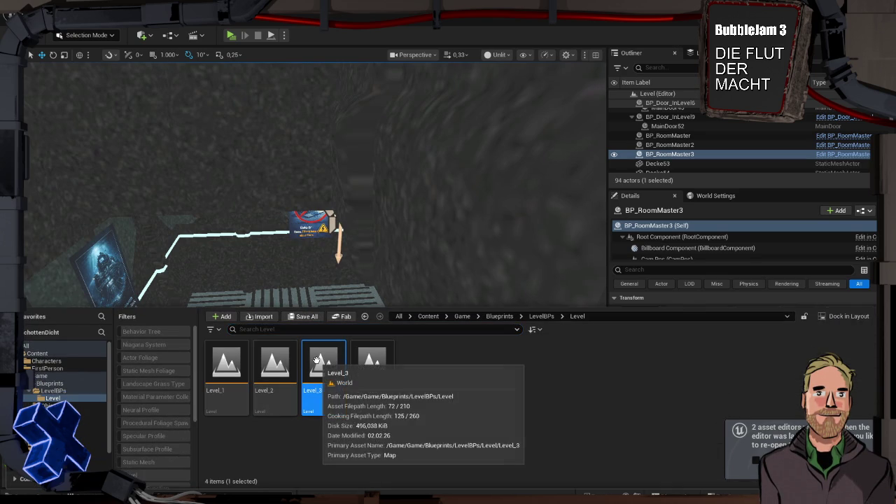
{"action": "double_click", "coordinate": [317, 359]}
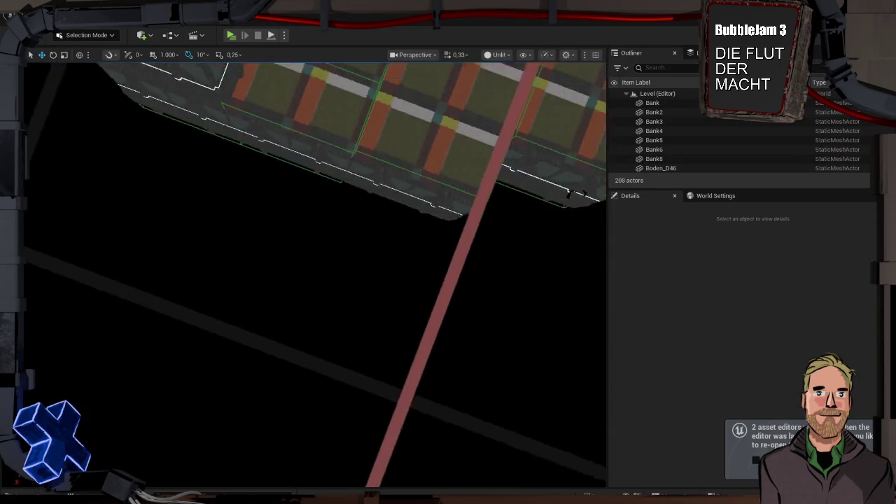
{"action": "scroll", "coordinate": [451, 248], "scroll_direction": "down", "scroll_amount": 10}
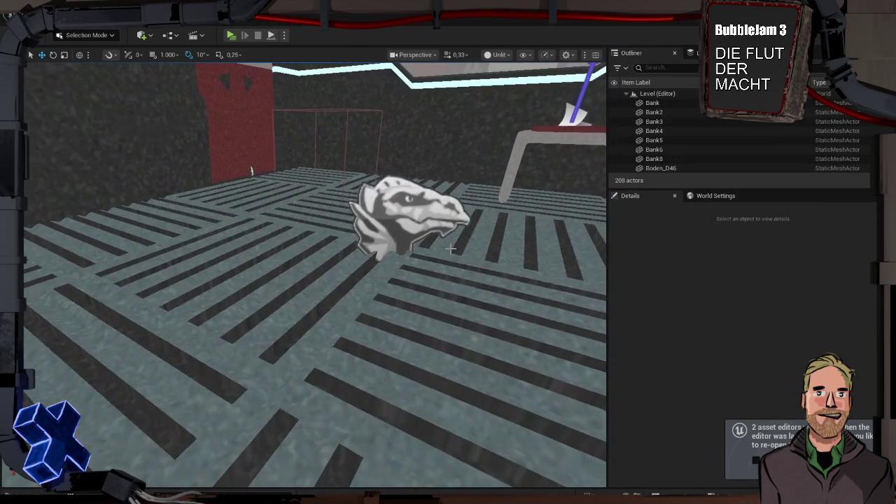
{"action": "left_click", "coordinate": [406, 224]}
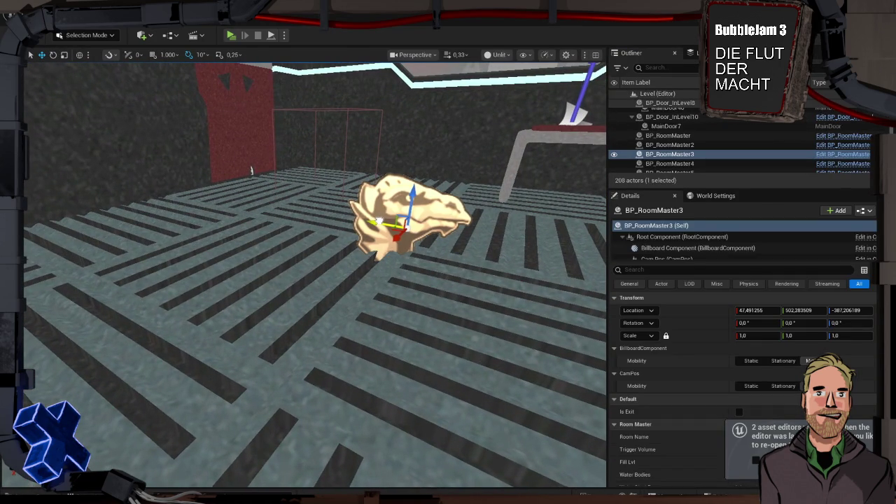
{"action": "scroll", "coordinate": [677, 371], "scroll_direction": "down", "scroll_amount": 3}
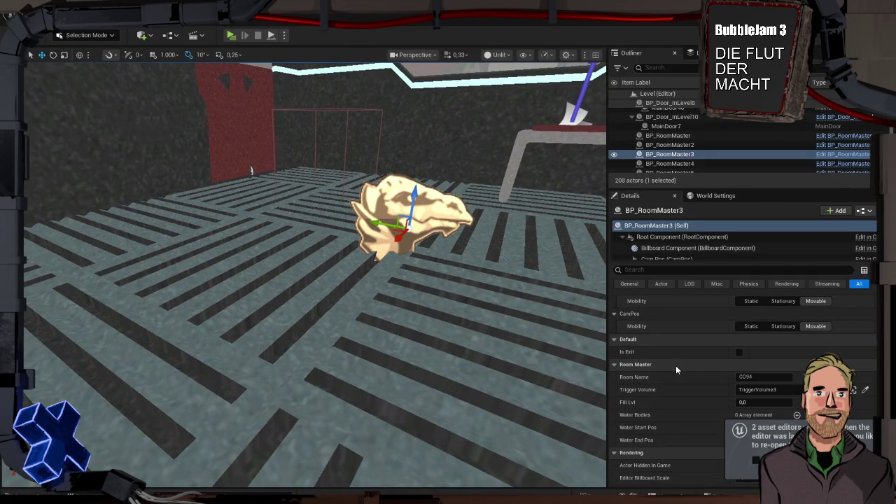
{"action": "key", "text": "ctrl+s"}
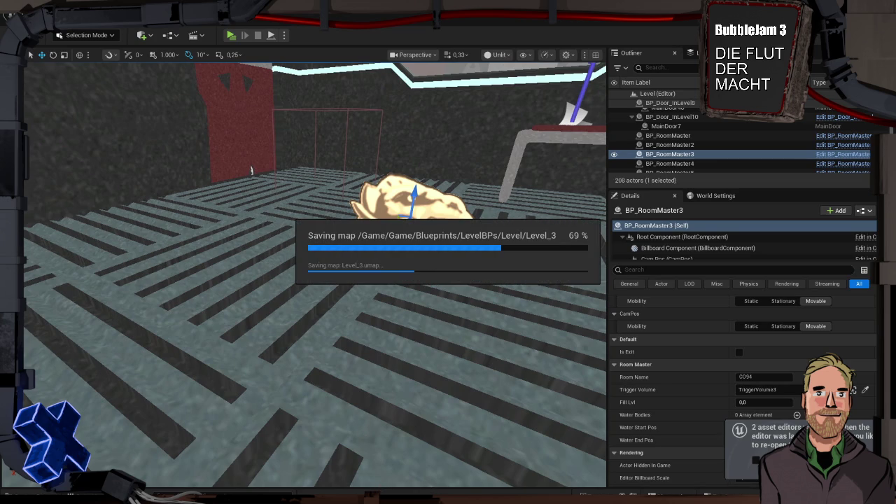
{"action": "key", "text": "super+Tab"}
{"action": "left_click", "coordinate": [372, 285]}
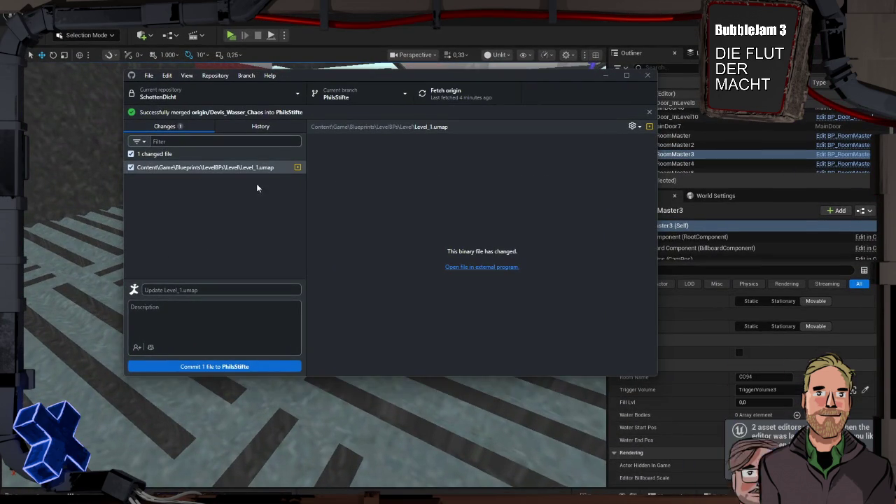
Commit both changed level files with the summary 'kvk1+3' and push to origin.
{"action": "left_click", "coordinate": [104, 221]}
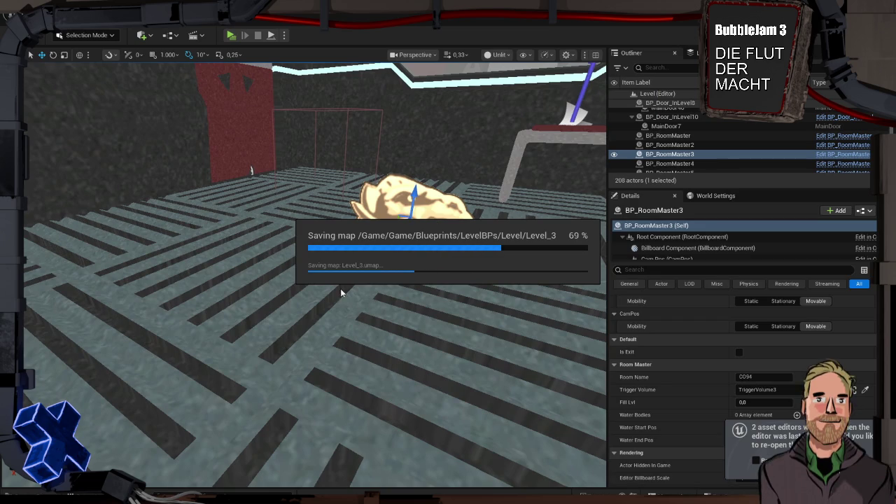
{"action": "key", "text": "super+Tab"}
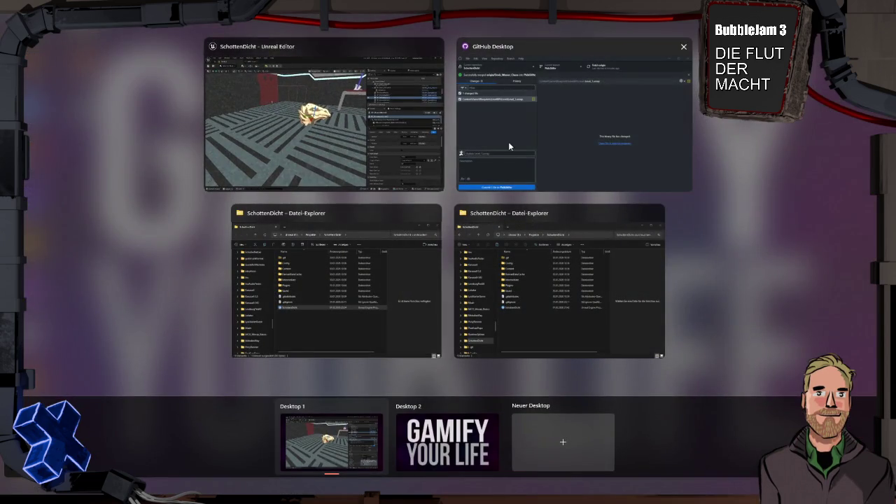
{"action": "left_click", "coordinate": [510, 143]}
{"action": "left_click", "coordinate": [212, 290]}
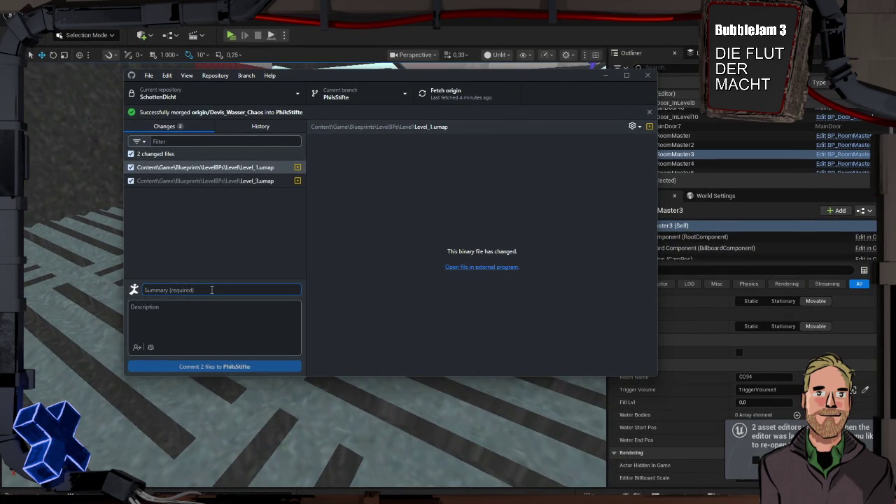
{"action": "type", "text": "kvk1"}
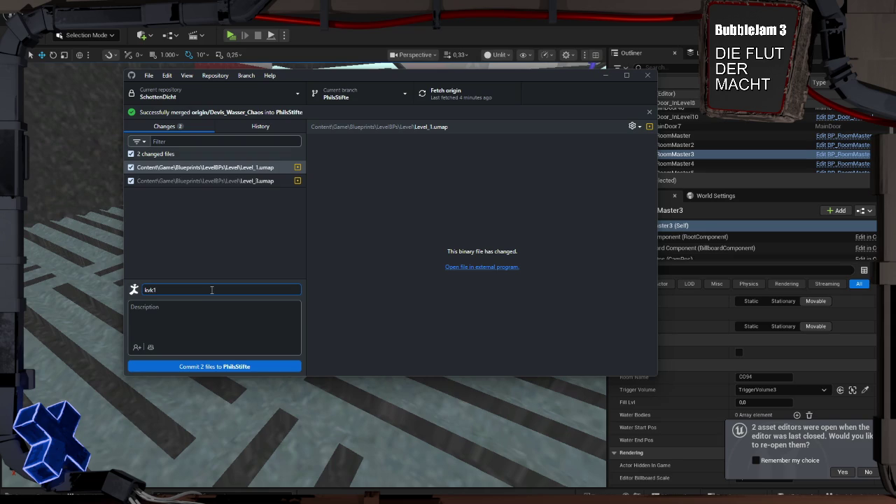
{"action": "type", "text": "+3"}
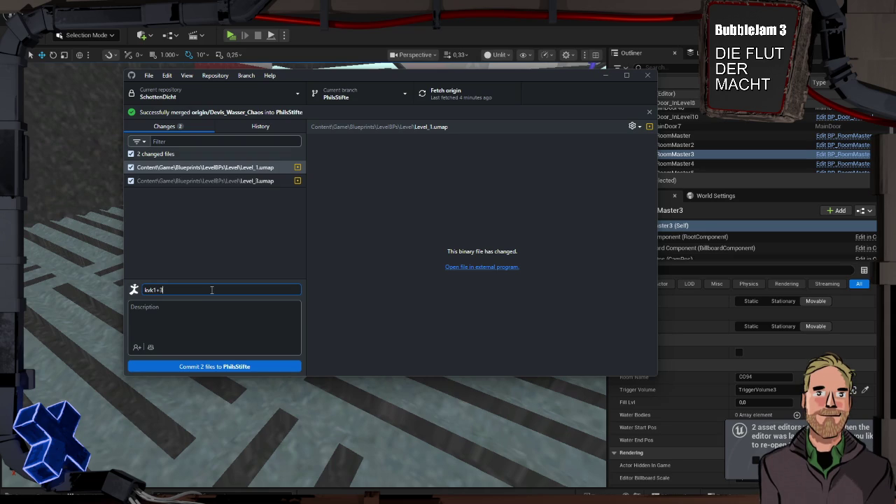
{"action": "left_click", "coordinate": [214, 365]}
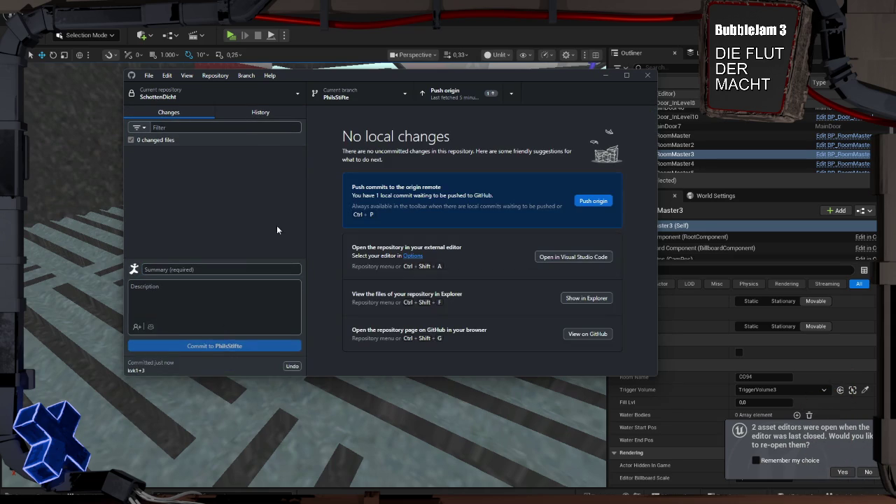
{"action": "left_click", "coordinate": [603, 202]}
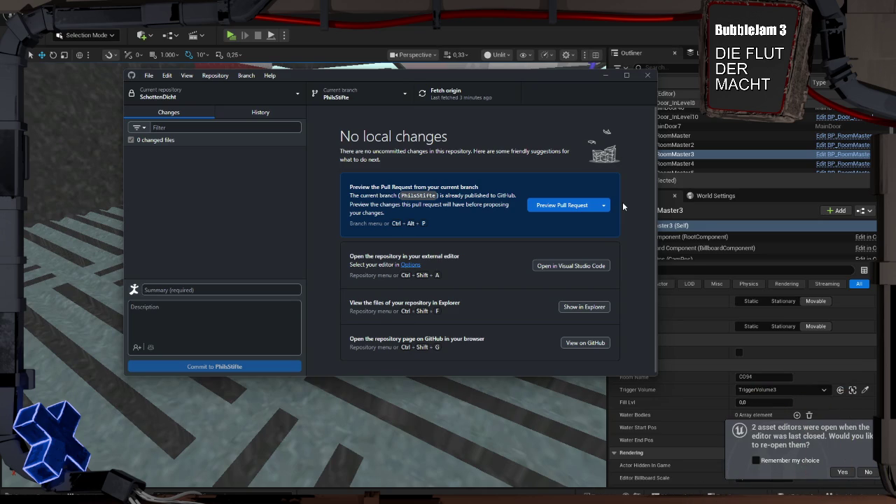
Return to the Unreal Engine editor once the push has finished.
{"action": "left_click", "coordinate": [199, 30]}
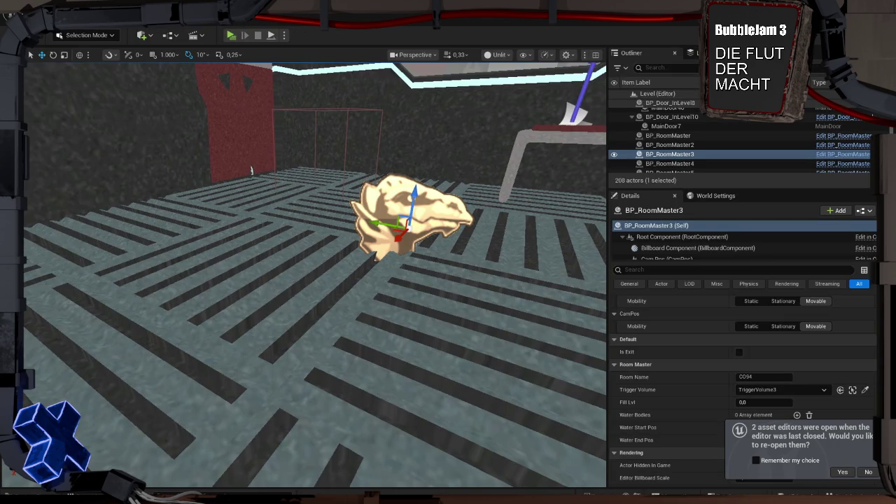
Show the Level folder's assets with Level_3 deselected, then start a playtest.
{"action": "key", "text": "ctrl+space"}
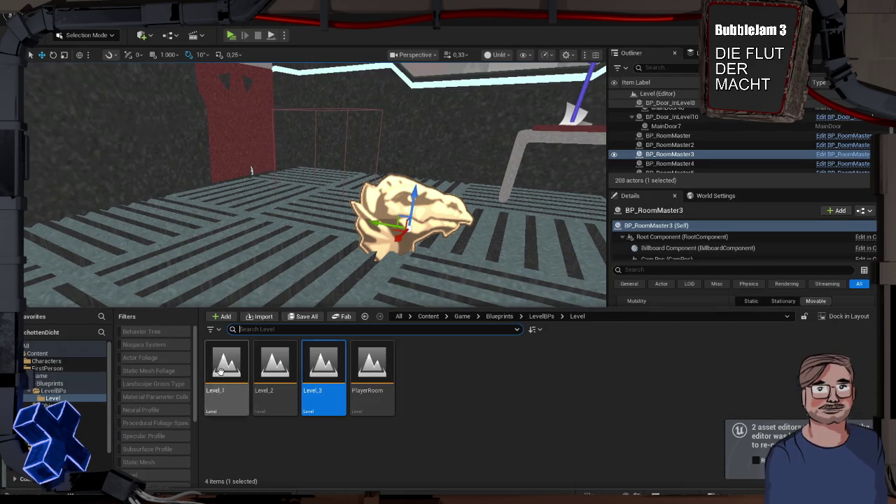
{"action": "left_click", "coordinate": [499, 424]}
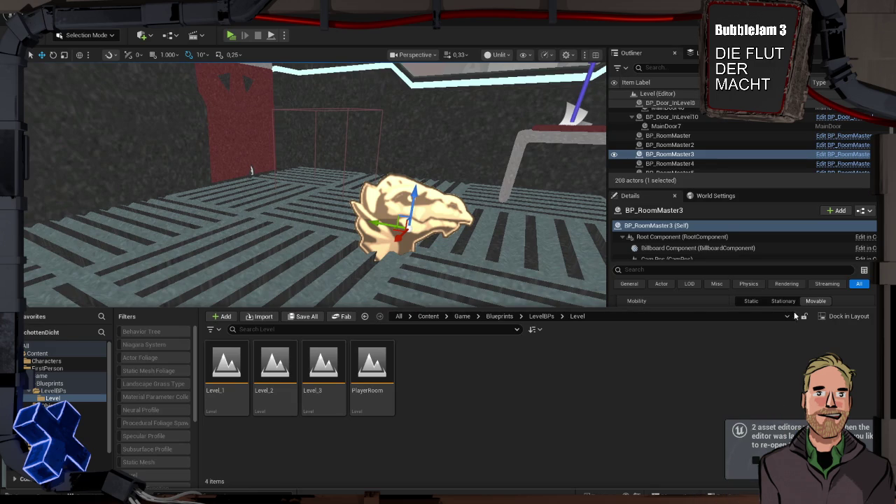
{"action": "left_click", "coordinate": [231, 35]}
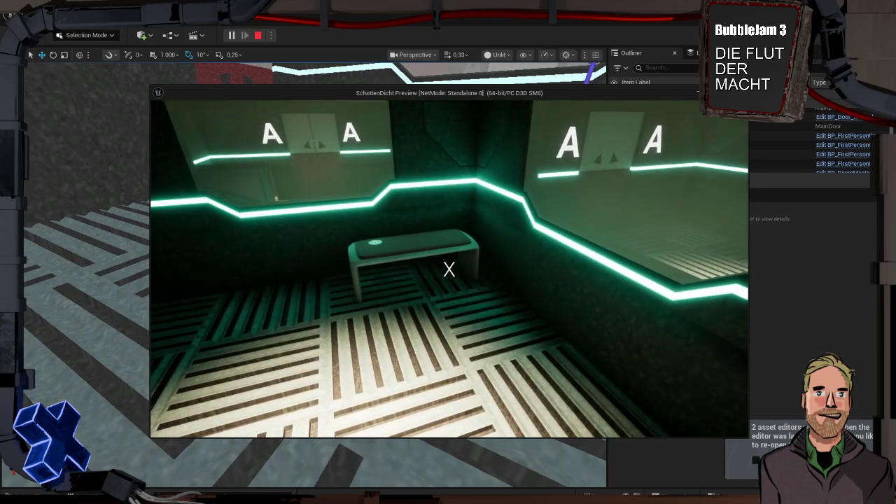
Stop the playtest, load the Schaltraum level from the Game folder, and select PlayerRoom.
{"action": "key", "text": "Escape"}
{"action": "left_click", "coordinate": [28, 495]}
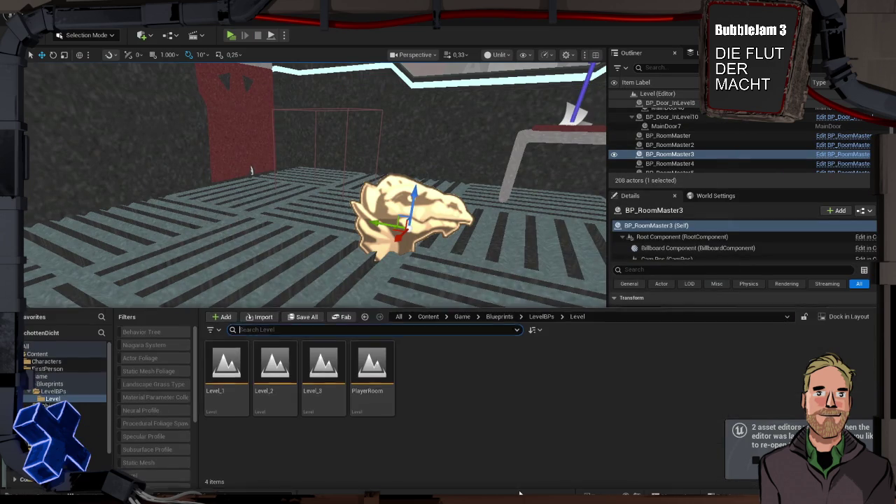
{"action": "left_click", "coordinate": [42, 376]}
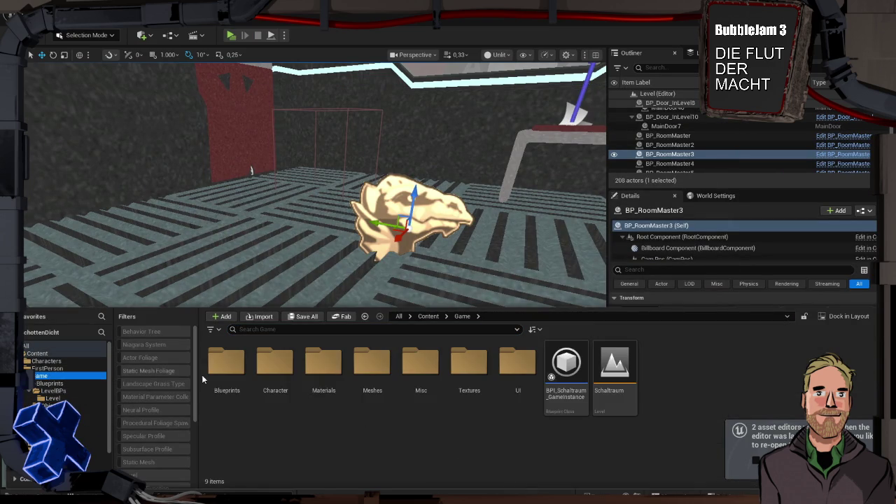
{"action": "double_click", "coordinate": [610, 366]}
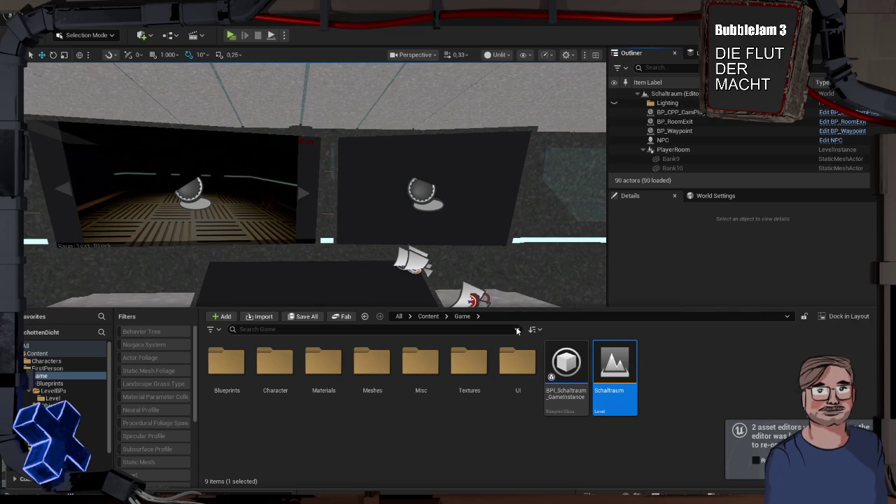
{"action": "left_click", "coordinate": [329, 167]}
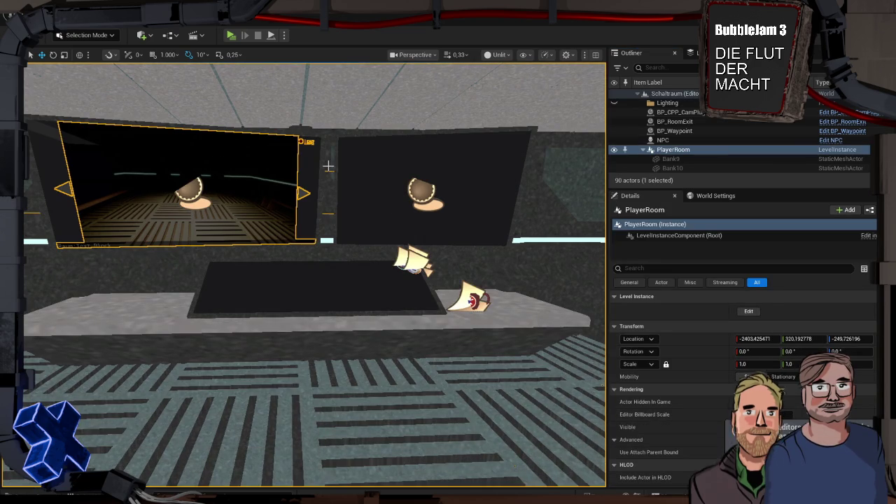
Playtest Schaltraum, walking forward toward the desk, then stop.
{"action": "key", "text": "alt+p"}
{"action": "left_click", "coordinate": [377, 241]}
{"action": "key", "text": "w"}
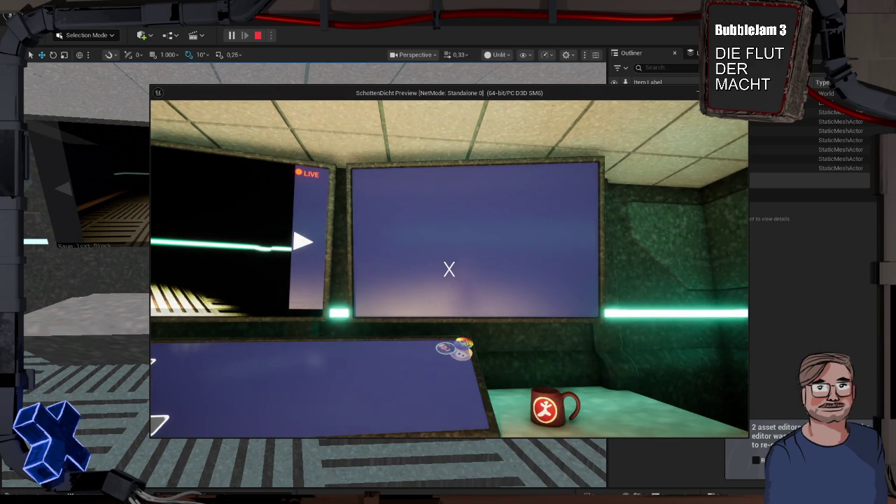
{"action": "key", "text": "Escape"}
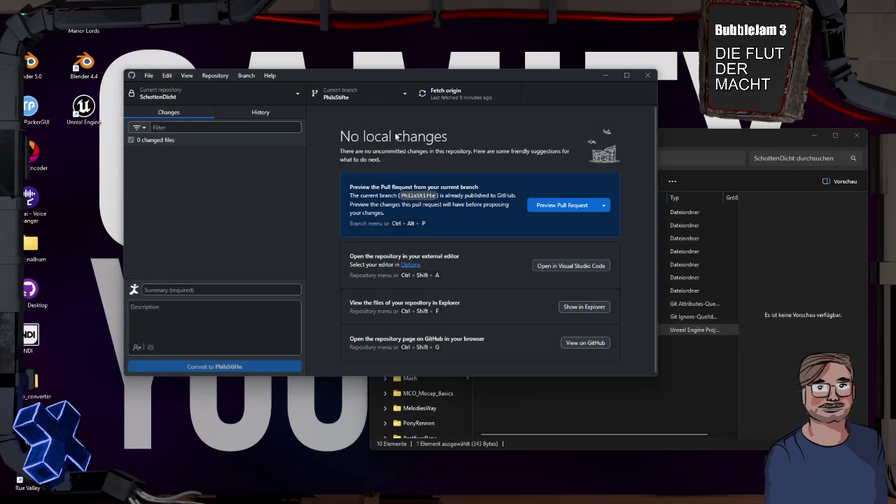
{"action": "left_click", "coordinate": [391, 95]}
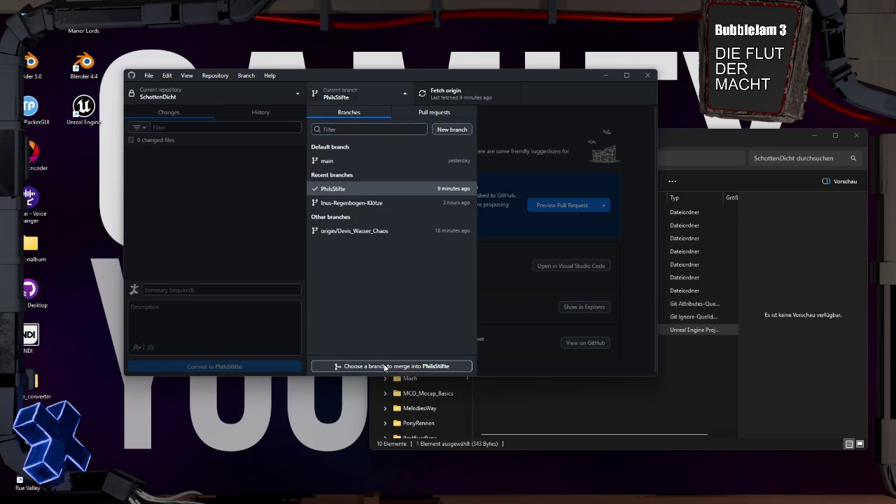
{"action": "left_click", "coordinate": [383, 365]}
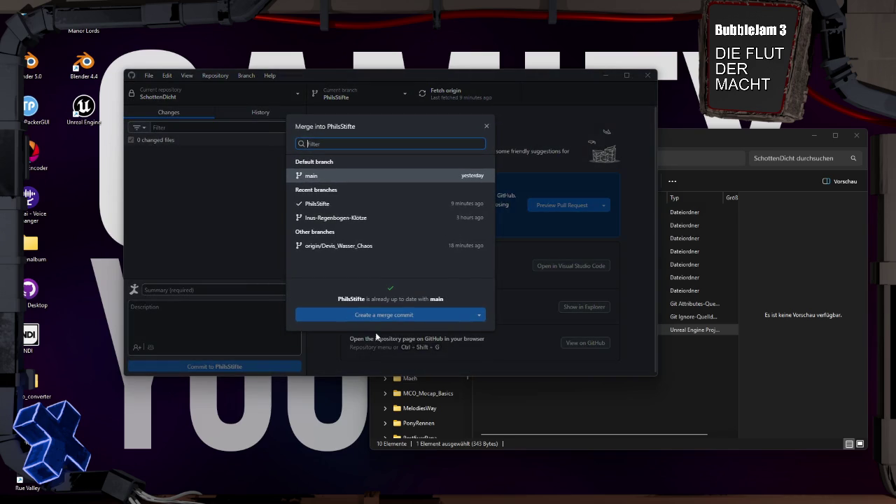
{"action": "left_click", "coordinate": [343, 245]}
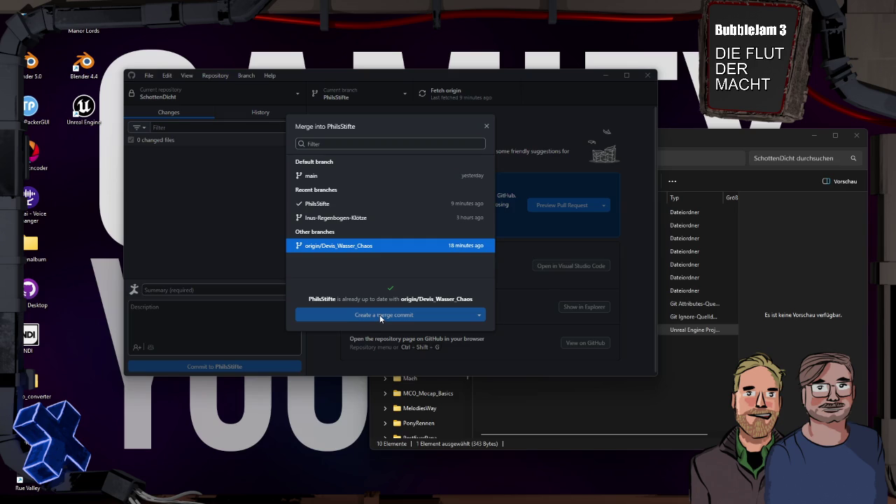
{"action": "left_click", "coordinate": [401, 313]}
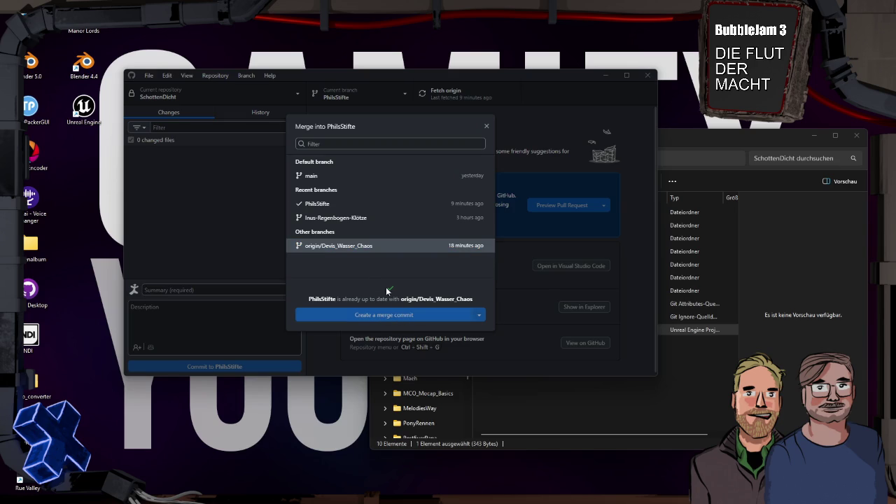
{"action": "left_click", "coordinate": [484, 125]}
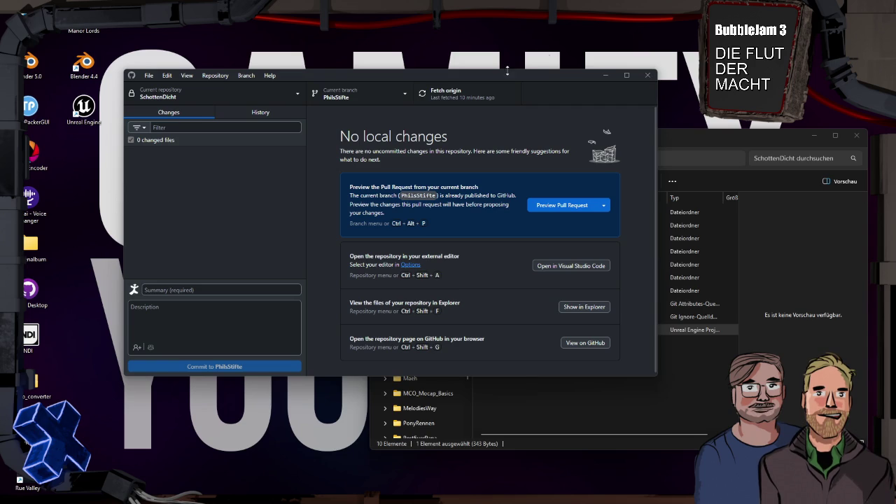
Open the Current branch list showing main, PhilsStifte and the other branches.
{"action": "left_click", "coordinate": [405, 97]}
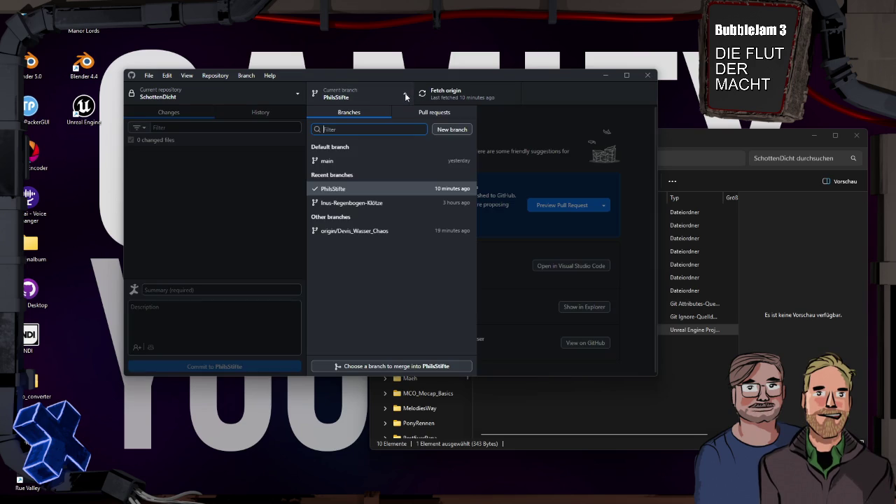
Preview merging origin/Devis_Wasser_Chaos into PhilsStifte, then close the merge dialog.
{"action": "left_click", "coordinate": [416, 366]}
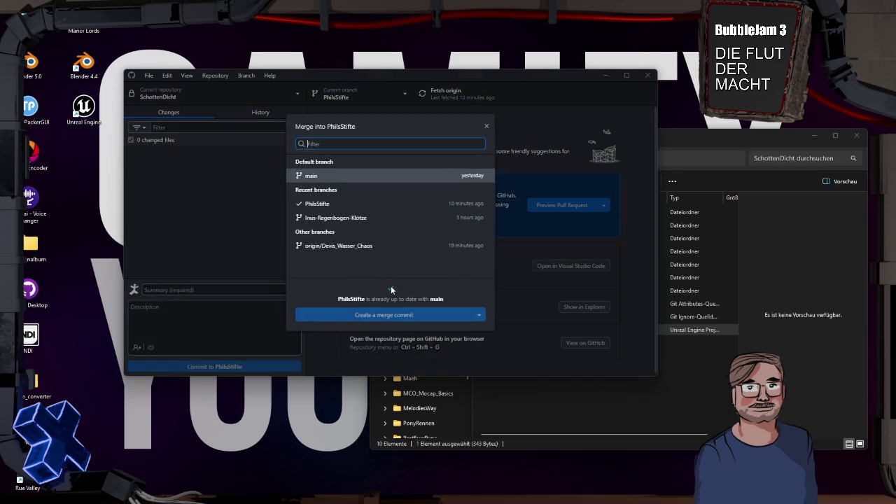
{"action": "left_click", "coordinate": [367, 247]}
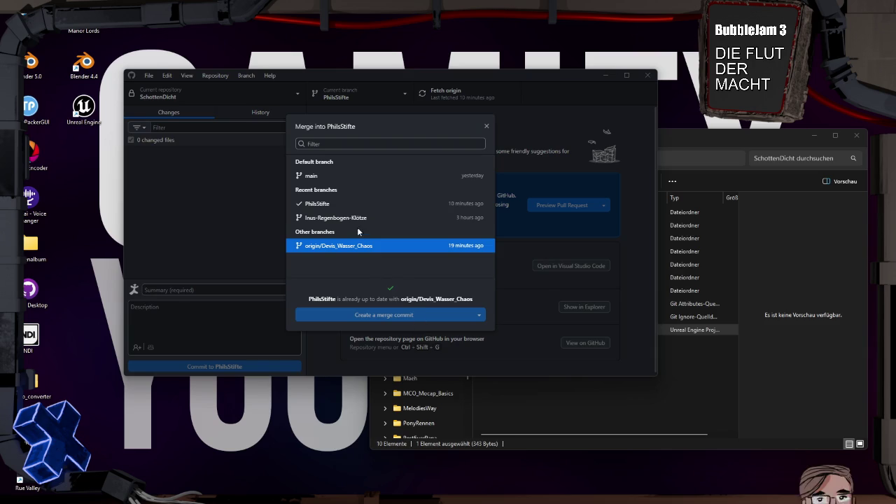
{"action": "left_click", "coordinate": [486, 126]}
Check out Devis_Wasser_Chaos and fetch origin.
{"action": "left_click", "coordinate": [391, 96]}
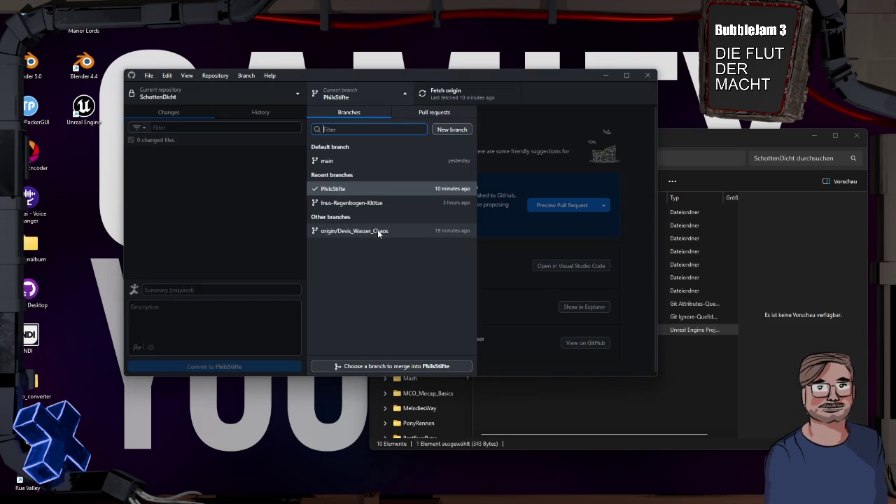
{"action": "left_click", "coordinate": [377, 231]}
{"action": "left_click", "coordinate": [468, 96]}
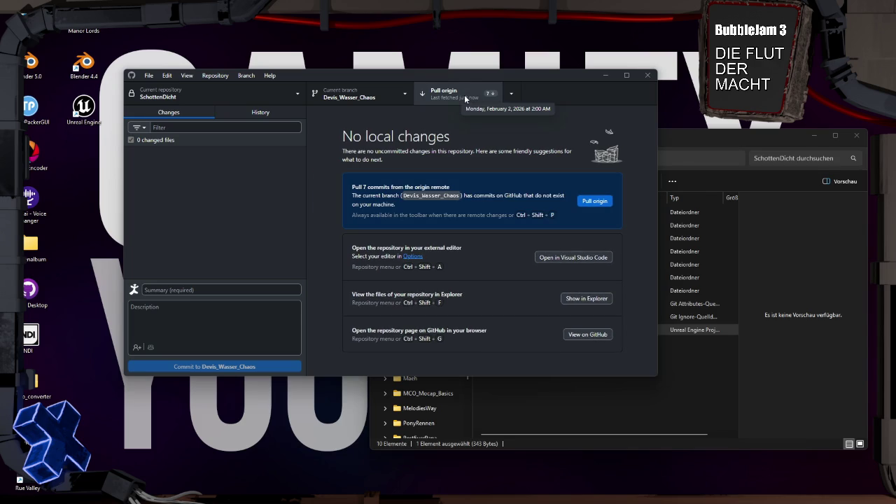
Pull the 7 new commits into Devis_Wasser_Chaos and switch back to PhilsStifte.
{"action": "left_click", "coordinate": [464, 94]}
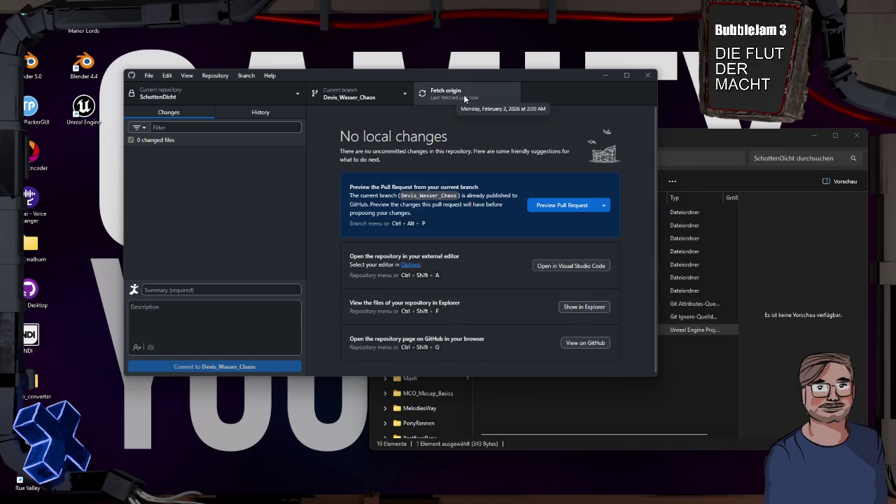
{"action": "left_click", "coordinate": [387, 96]}
{"action": "left_click", "coordinate": [362, 202]}
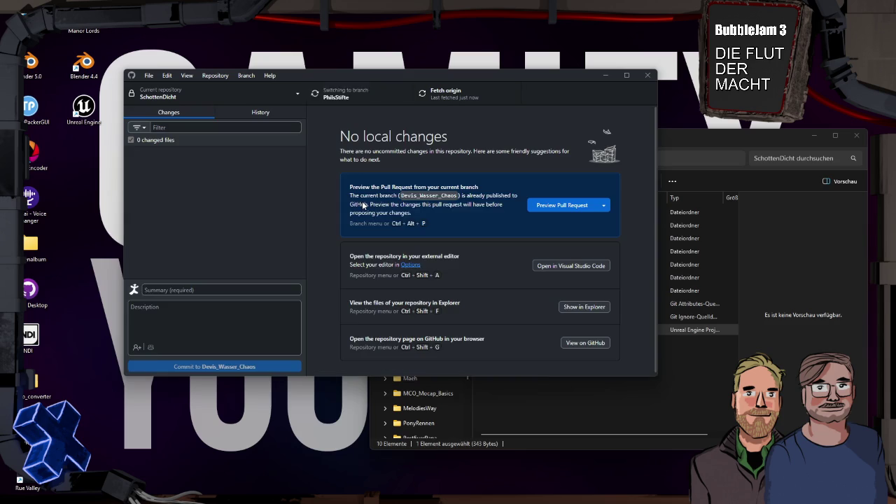
Merge Devis_Wasser_Chaos into PhilsStifte with a merge commit and push to origin.
{"action": "left_click", "coordinate": [398, 99]}
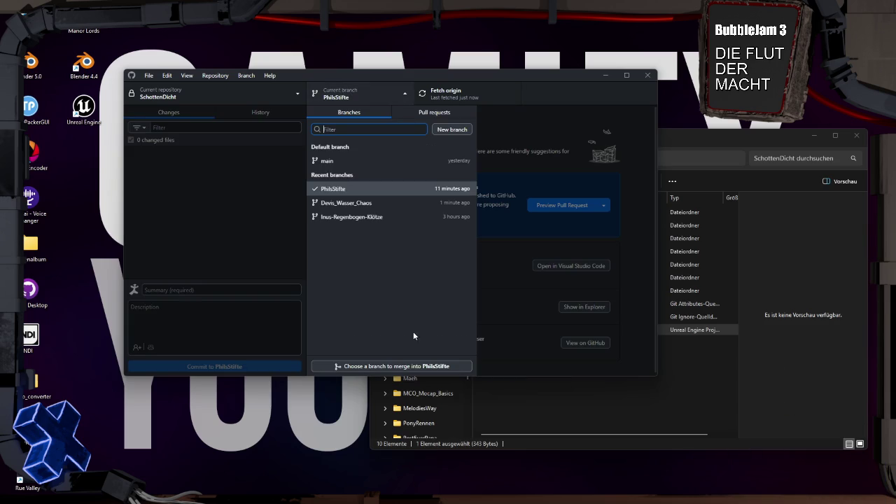
{"action": "left_click", "coordinate": [415, 364]}
{"action": "left_click", "coordinate": [366, 219]}
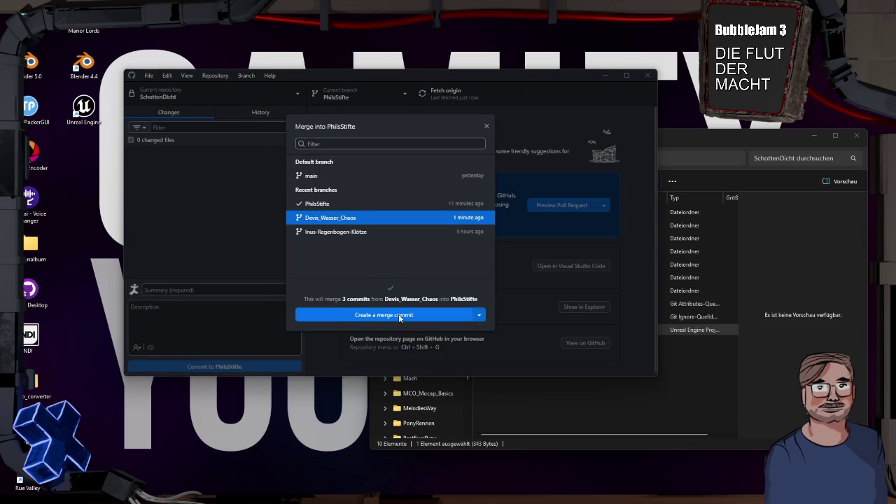
{"action": "left_click", "coordinate": [398, 314]}
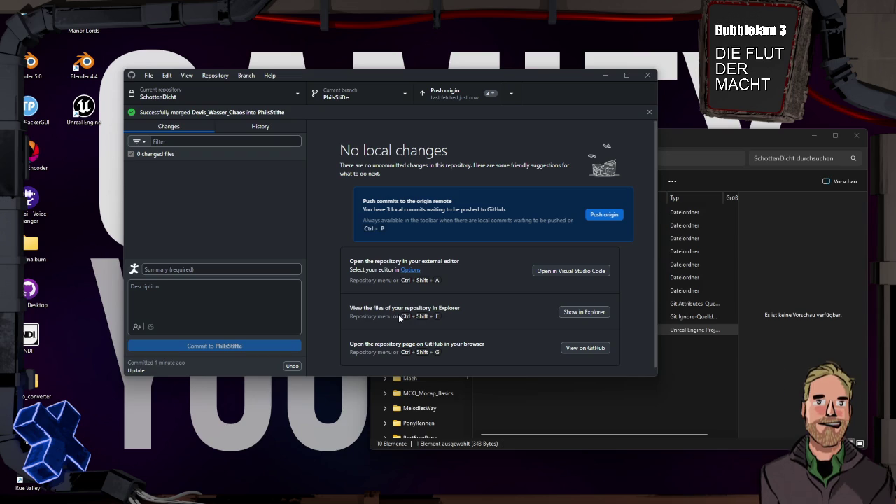
{"action": "left_click", "coordinate": [587, 217]}
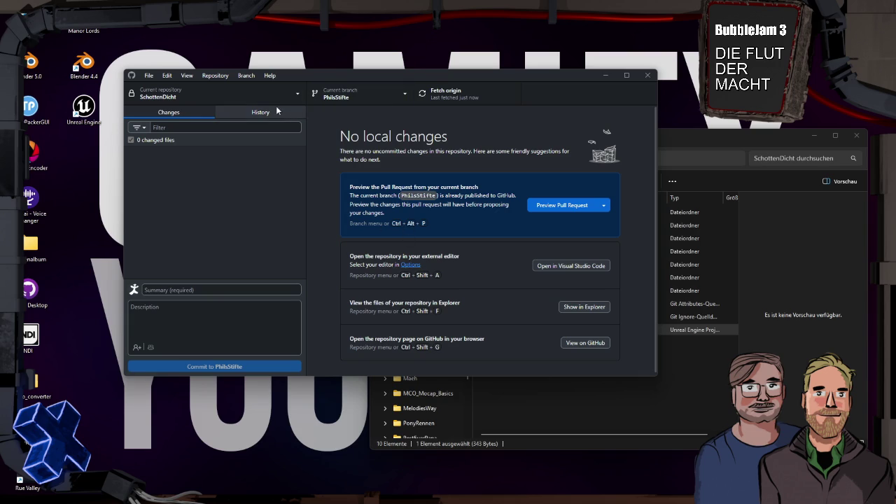
Show the pushed SchottenDicht repository's files in File Explorer.
{"action": "left_click", "coordinate": [606, 307]}
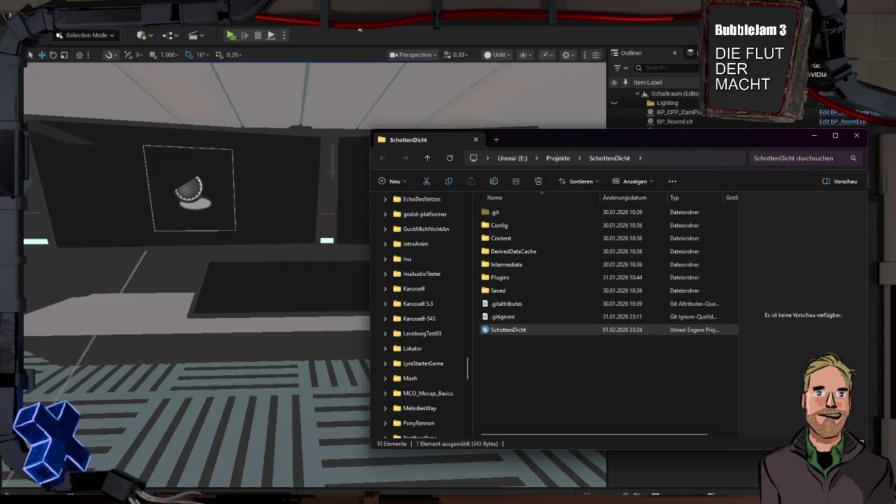
Back in Unreal, open BPI_Schaltraum_GameInstance from the Content Drawer and zoom out its EventGraph.
{"action": "left_click", "coordinate": [359, 30]}
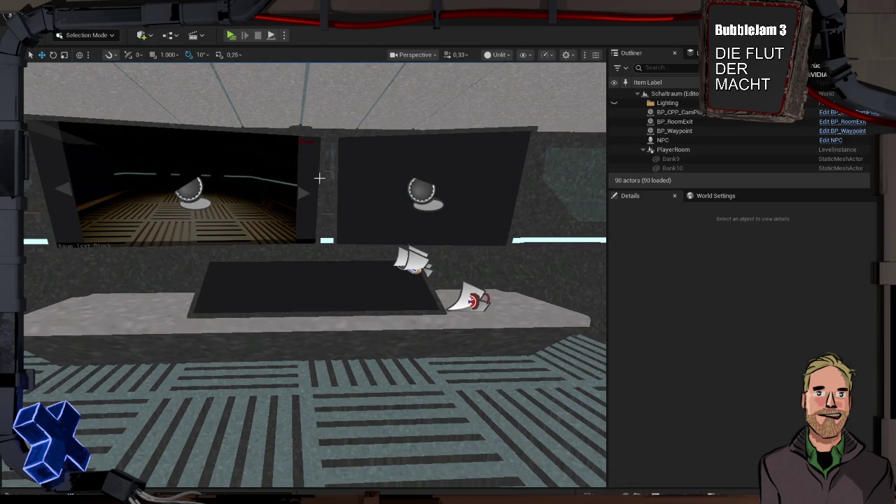
{"action": "key", "text": "ctrl+space"}
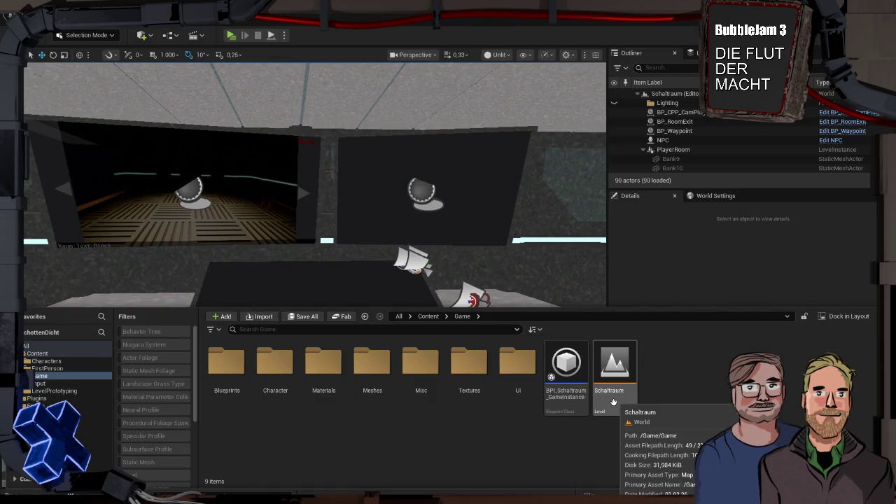
{"action": "left_click", "coordinate": [564, 369]}
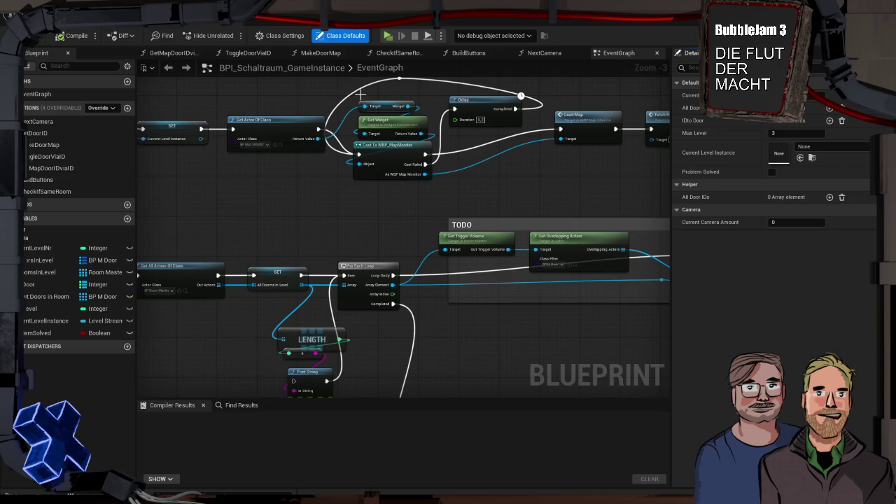
{"action": "scroll", "coordinate": [467, 291], "scroll_direction": "down", "scroll_amount": 2}
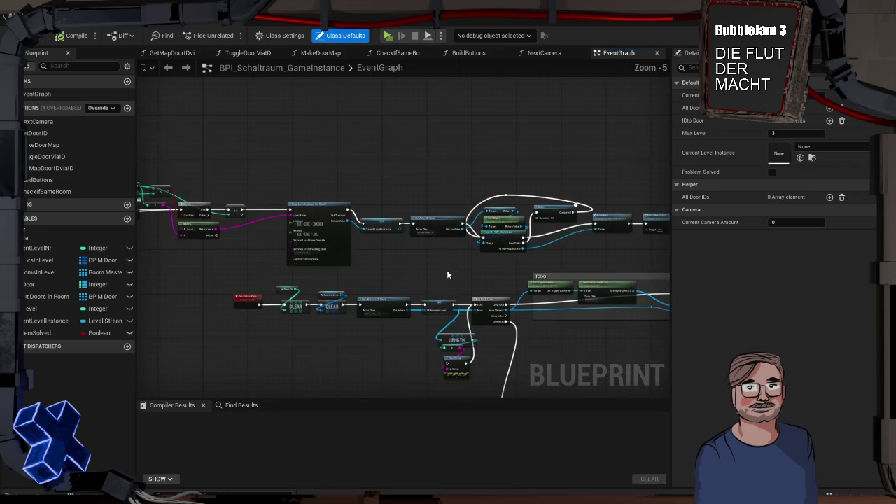
{"action": "left_click", "coordinate": [56, 12]}
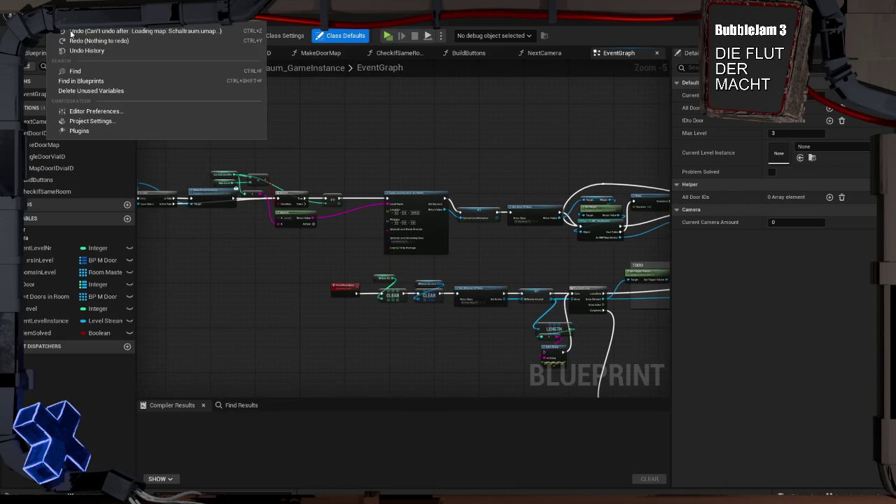
Enable the Electronic Nodes plugin from the Installed > Editor plugins list.
{"action": "left_click", "coordinate": [105, 131]}
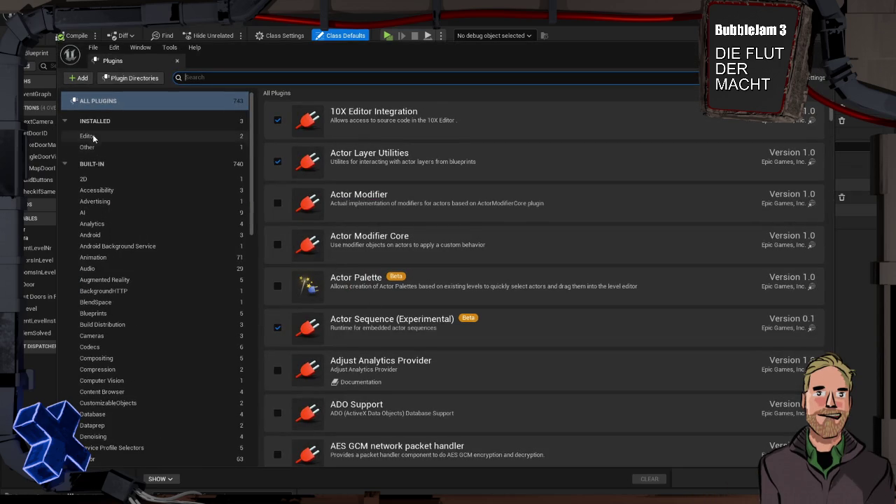
{"action": "left_click", "coordinate": [98, 137]}
{"action": "left_click", "coordinate": [277, 122]}
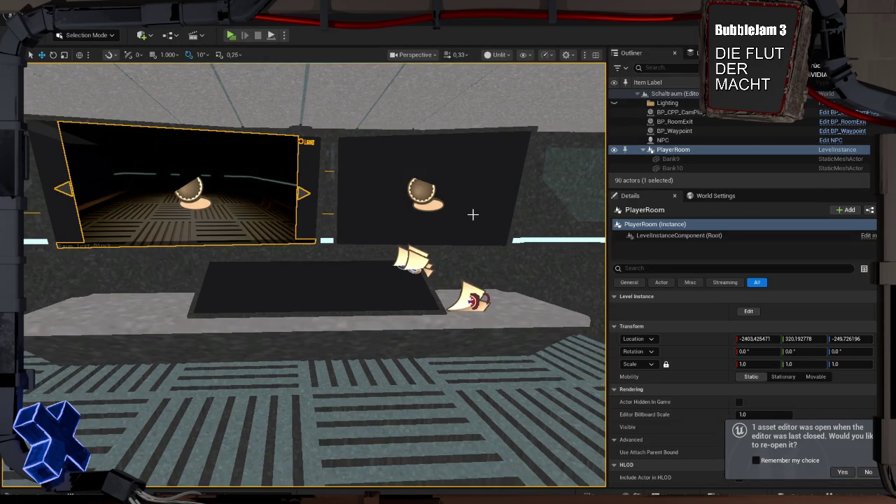
{"action": "key", "text": "alt+p"}
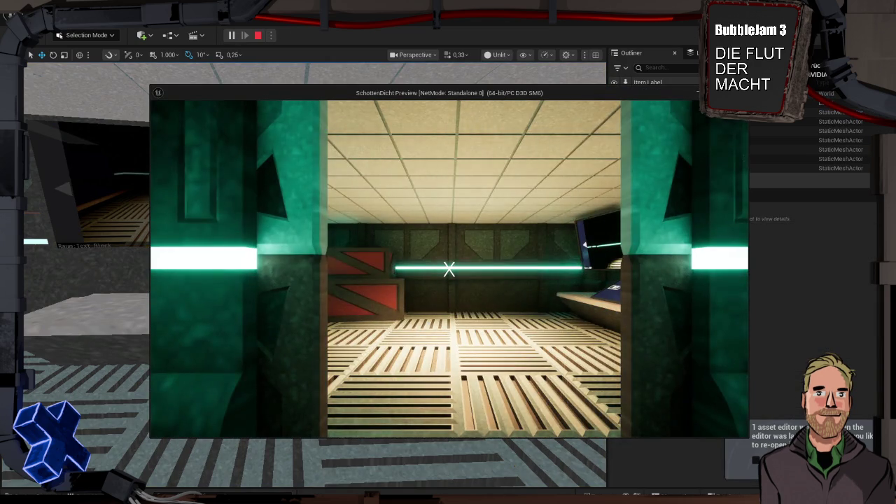
{"action": "key", "text": "w"}
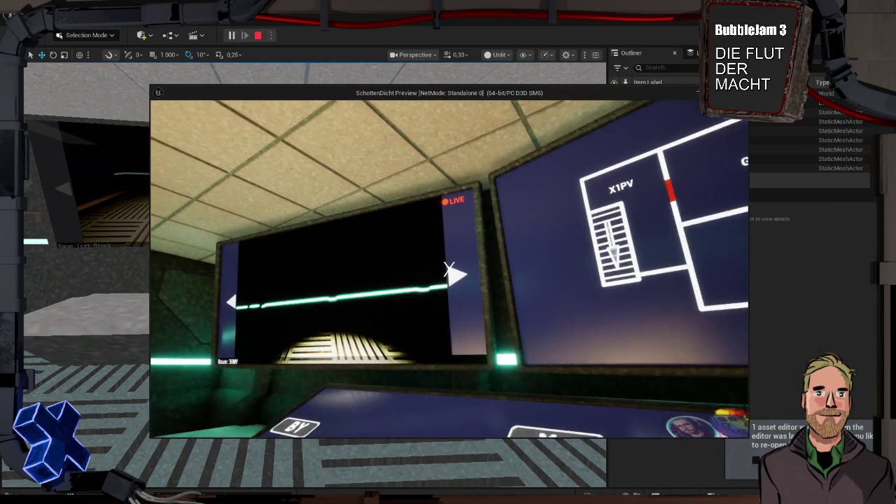
{"action": "mouse_move", "coordinate": [449, 270]}
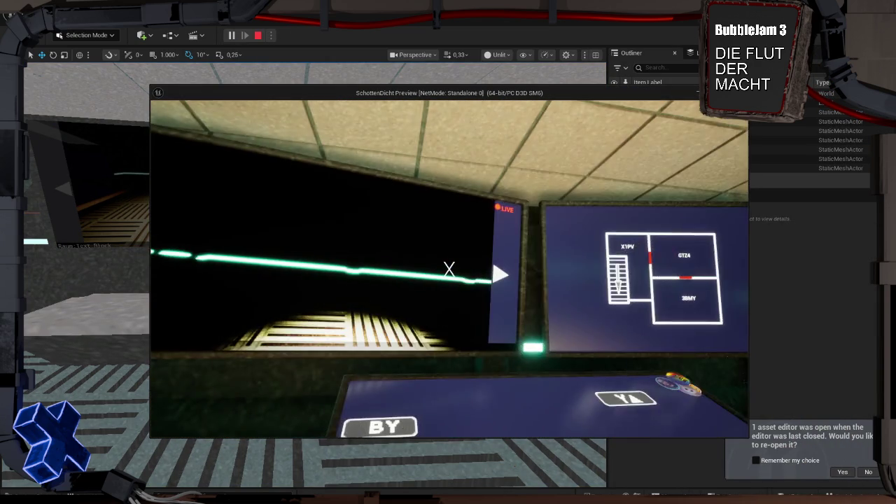
{"action": "key", "text": "w"}
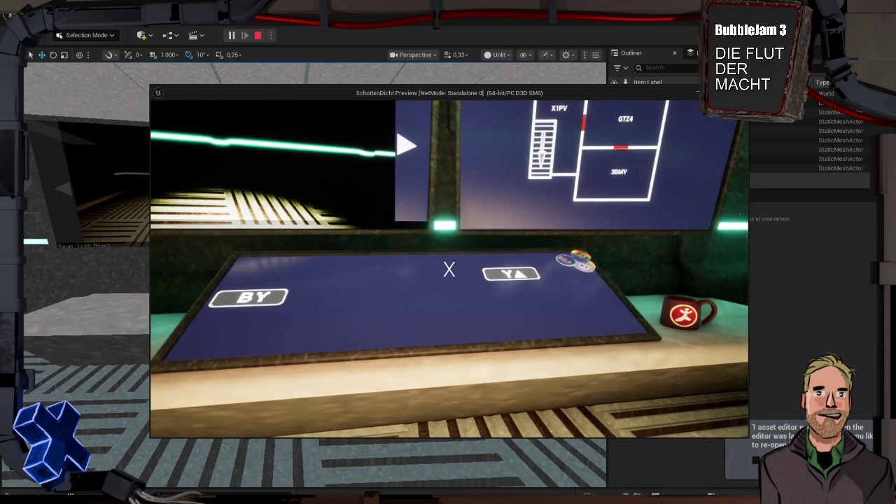
{"action": "left_click", "coordinate": [448, 270]}
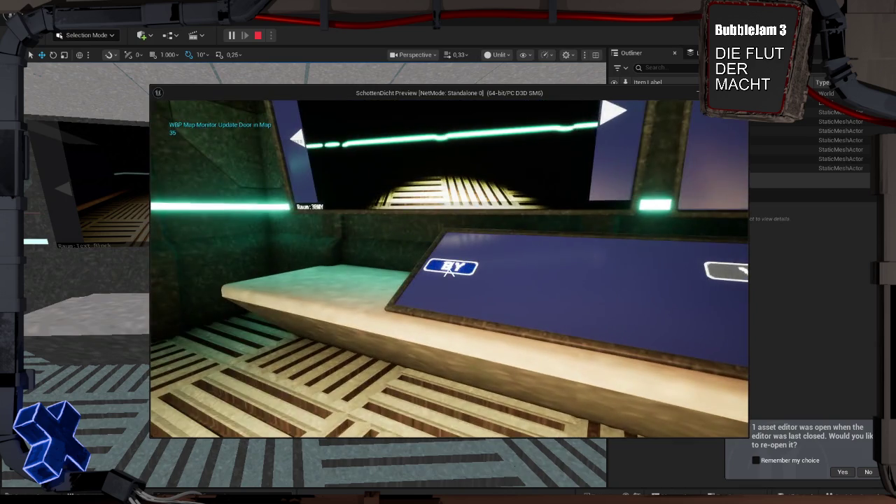
{"action": "left_click", "coordinate": [448, 269]}
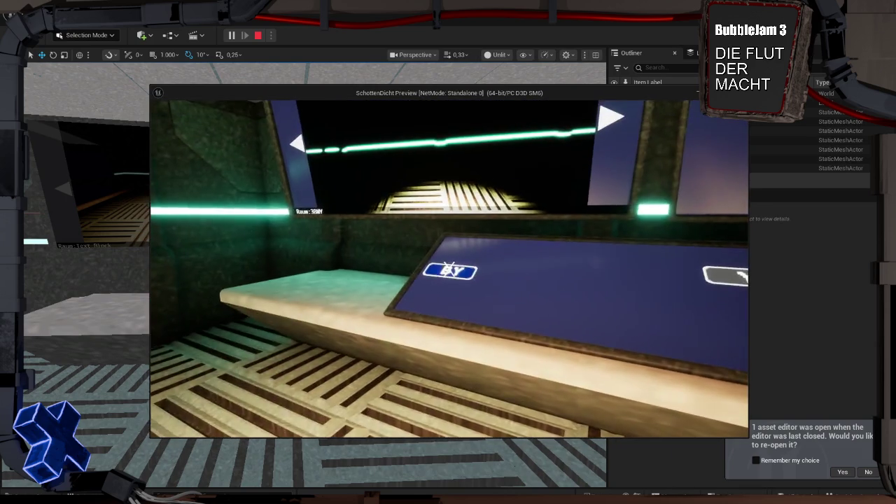
{"action": "key", "text": "Escape"}
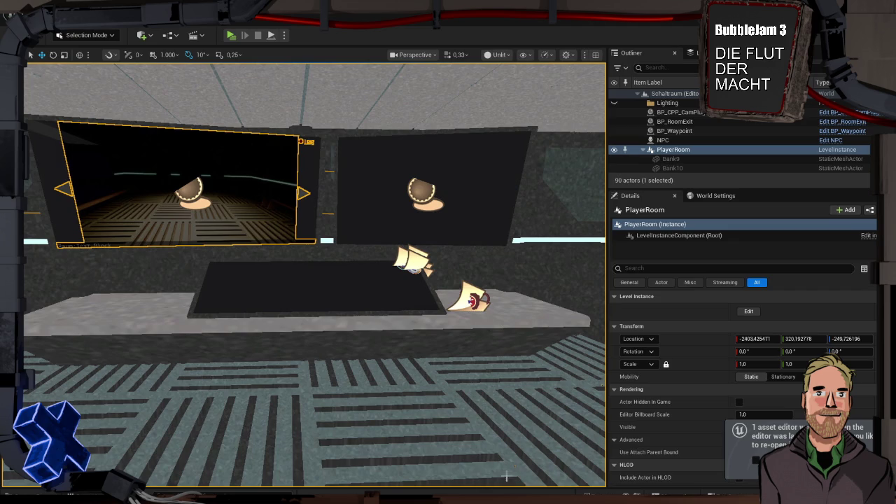
{"action": "key", "text": "ctrl+space"}
Reopen BPI_Schaltraum_GameInstance and review the Load Level Instance, Fetch Room Data and Load Map chains.
{"action": "left_click", "coordinate": [562, 359]}
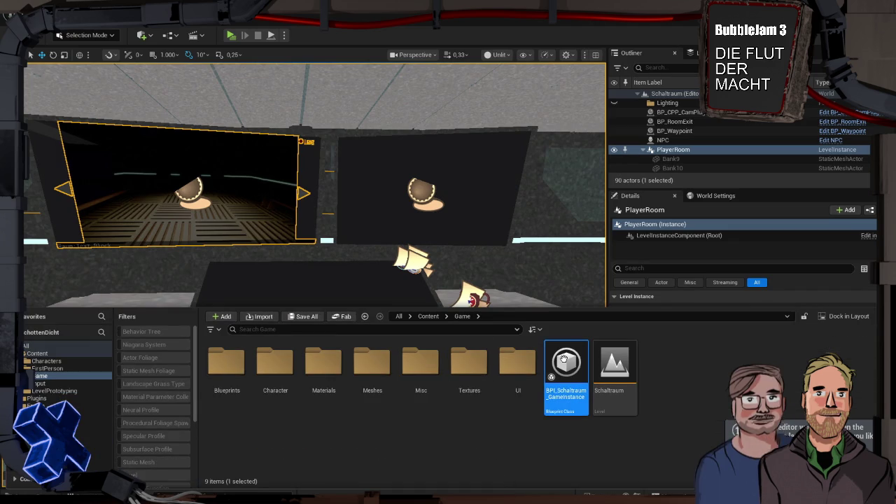
{"action": "double_click", "coordinate": [565, 361]}
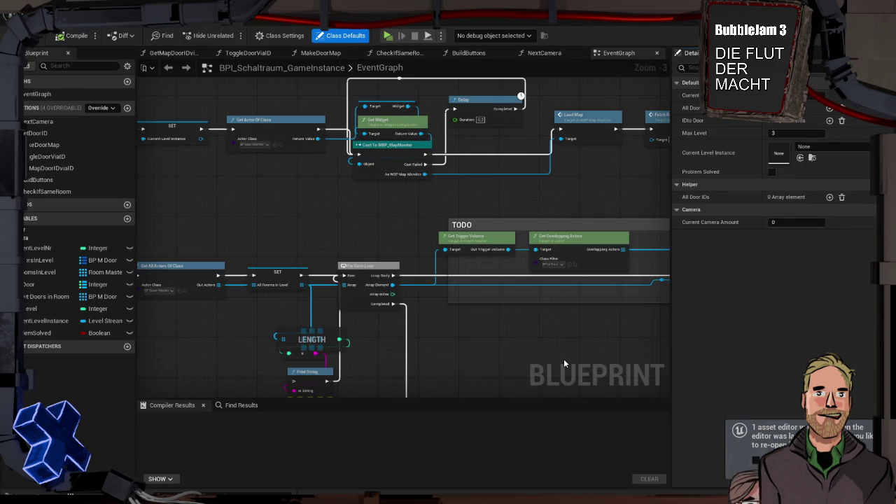
{"action": "scroll", "coordinate": [492, 232], "scroll_direction": "down", "scroll_amount": 2}
{"action": "scroll", "coordinate": [524, 242], "scroll_direction": "down", "scroll_amount": 2}
{"action": "scroll", "coordinate": [570, 242], "scroll_direction": "up", "scroll_amount": 8}
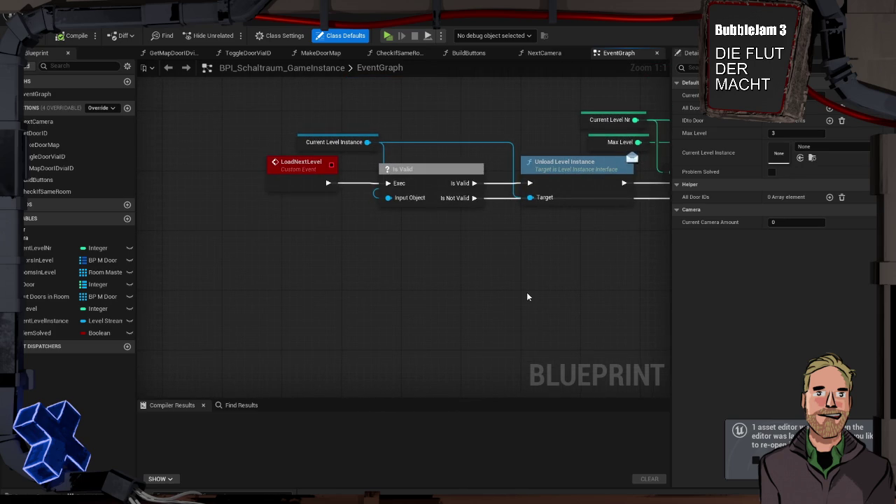
{"action": "mouse_move", "coordinate": [442, 244]}
{"action": "left_mouse_down"}
{"action": "mouse_move", "coordinate": [126, 245]}
{"action": "mouse_move", "coordinate": [210, 241]}
{"action": "left_mouse_up"}
{"action": "mouse_move", "coordinate": [394, 228]}
{"action": "left_mouse_down"}
{"action": "mouse_move", "coordinate": [128, 224]}
{"action": "mouse_move", "coordinate": [449, 229]}
{"action": "left_mouse_up"}
{"action": "mouse_move", "coordinate": [375, 226]}
{"action": "left_mouse_down"}
{"action": "mouse_move", "coordinate": [565, 227]}
{"action": "mouse_move", "coordinate": [422, 219]}
{"action": "left_mouse_up"}
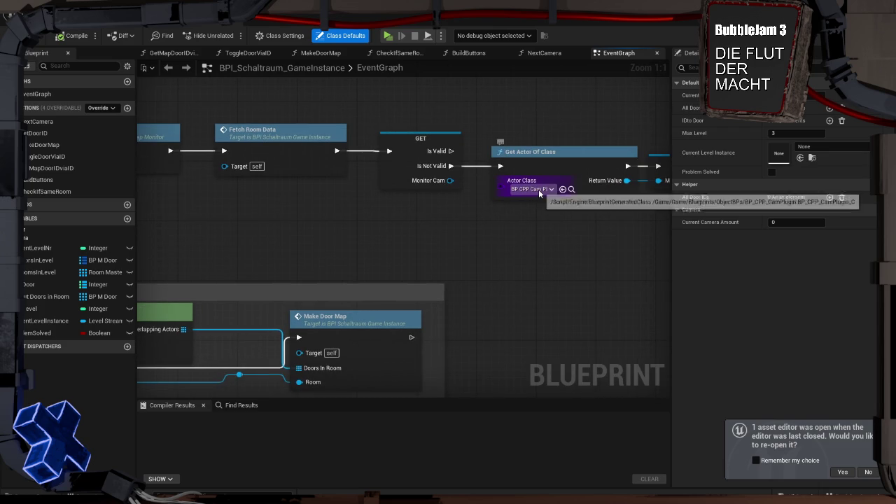
{"action": "left_click_drag", "start_coordinate": [298, 199], "coordinate": [468, 210]}
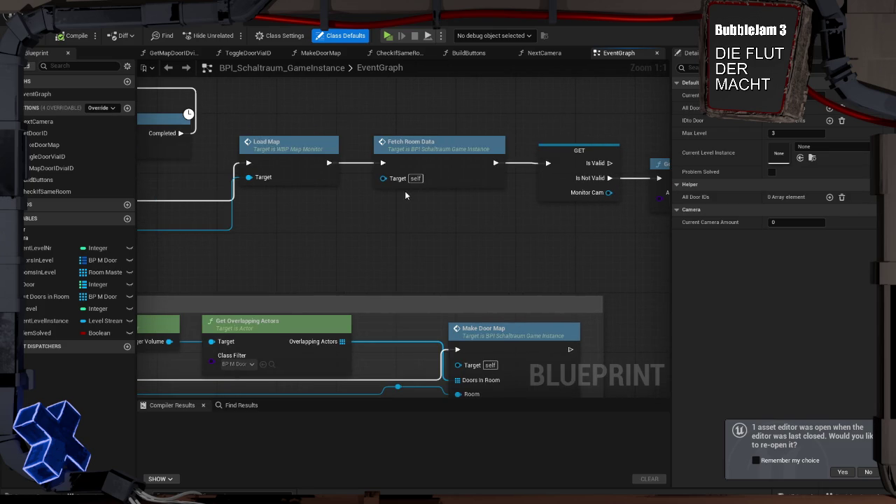
{"action": "left_click_drag", "start_coordinate": [551, 236], "coordinate": [498, 238]}
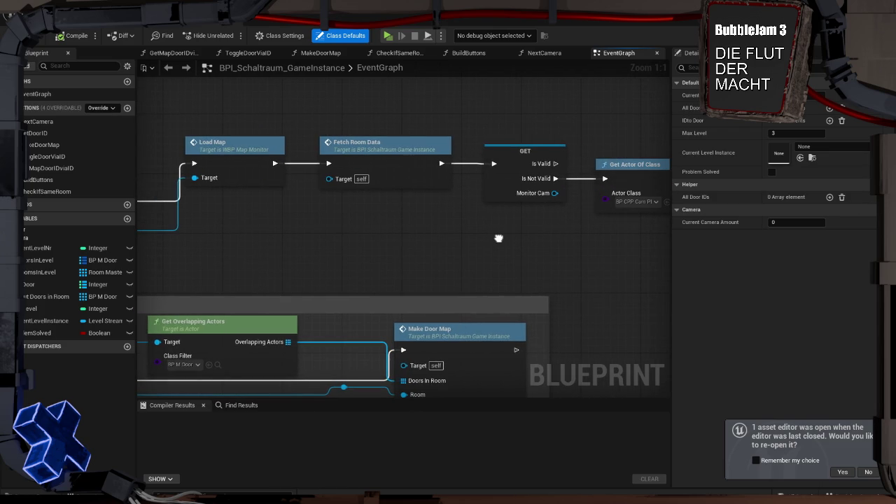
{"action": "left_click_drag", "start_coordinate": [499, 238], "coordinate": [411, 235]}
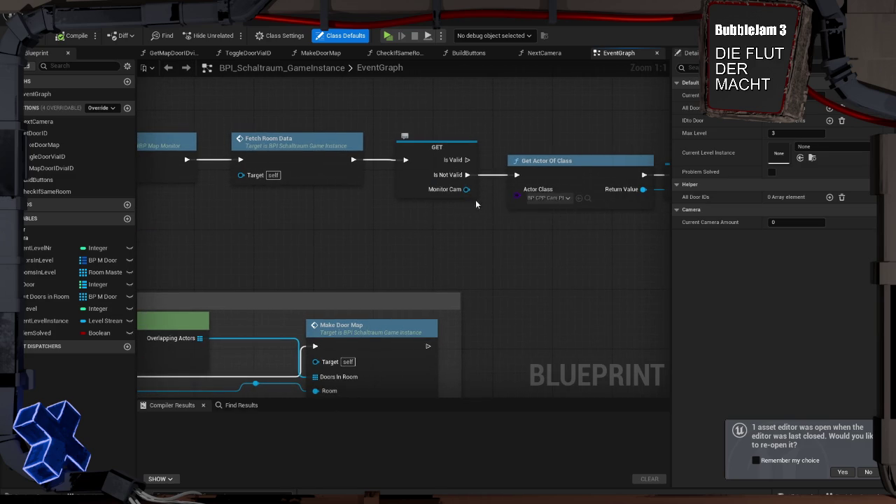
Move the Keys, Build Buttons and Next Camera nodes up near the TODO comment.
{"action": "scroll", "coordinate": [553, 202], "scroll_direction": "down", "scroll_amount": 2}
{"action": "mouse_move", "coordinate": [537, 226]}
{"action": "left_mouse_down"}
{"action": "mouse_move", "coordinate": [398, 232]}
{"action": "mouse_move", "coordinate": [555, 226]}
{"action": "left_mouse_up"}
{"action": "left_click_drag", "start_coordinate": [369, 212], "coordinate": [468, 227]}
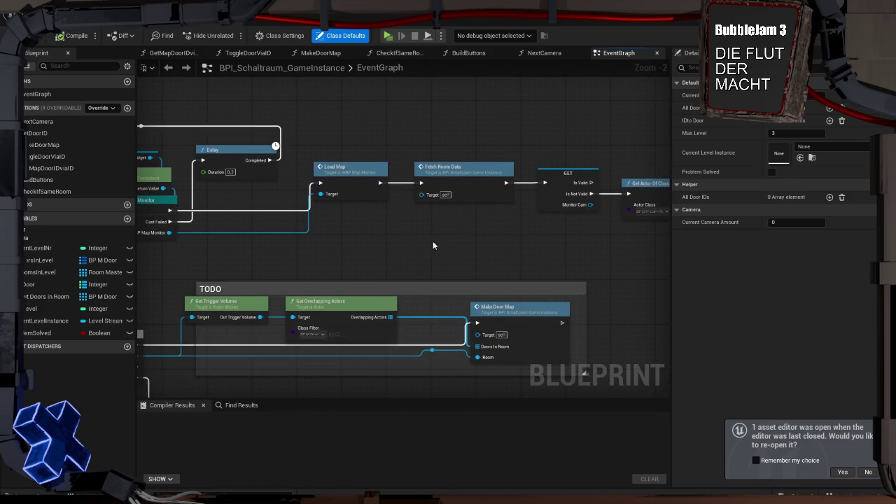
{"action": "scroll", "coordinate": [434, 239], "scroll_direction": "down", "scroll_amount": 1}
{"action": "mouse_move", "coordinate": [429, 254]}
{"action": "left_mouse_down"}
{"action": "mouse_move", "coordinate": [472, 165]}
{"action": "mouse_move", "coordinate": [366, 233]}
{"action": "mouse_move", "coordinate": [539, 103]}
{"action": "mouse_move", "coordinate": [399, 184]}
{"action": "mouse_move", "coordinate": [530, 297]}
{"action": "mouse_move", "coordinate": [287, 247]}
{"action": "left_mouse_up"}
{"action": "scroll", "coordinate": [473, 160], "scroll_direction": "down", "scroll_amount": 1}
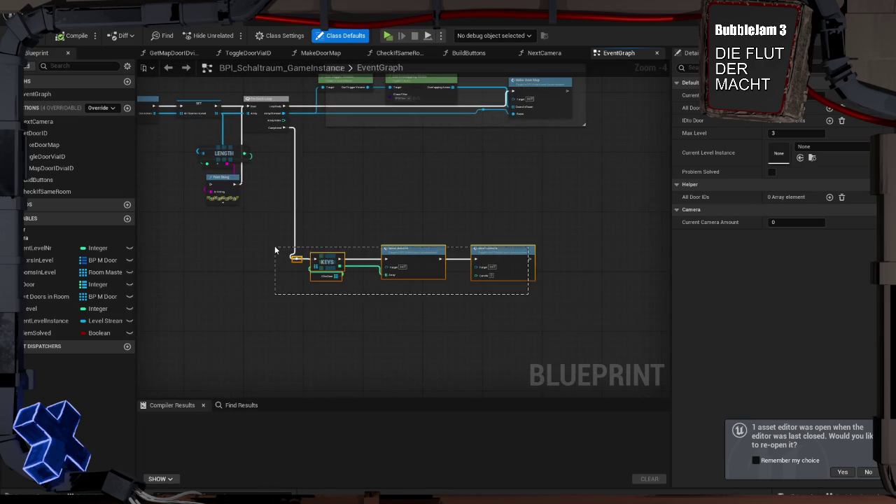
{"action": "mouse_move", "coordinate": [410, 249]}
{"action": "left_mouse_down"}
{"action": "mouse_move", "coordinate": [403, 150]}
{"action": "mouse_move", "coordinate": [418, 147]}
{"action": "left_mouse_up"}
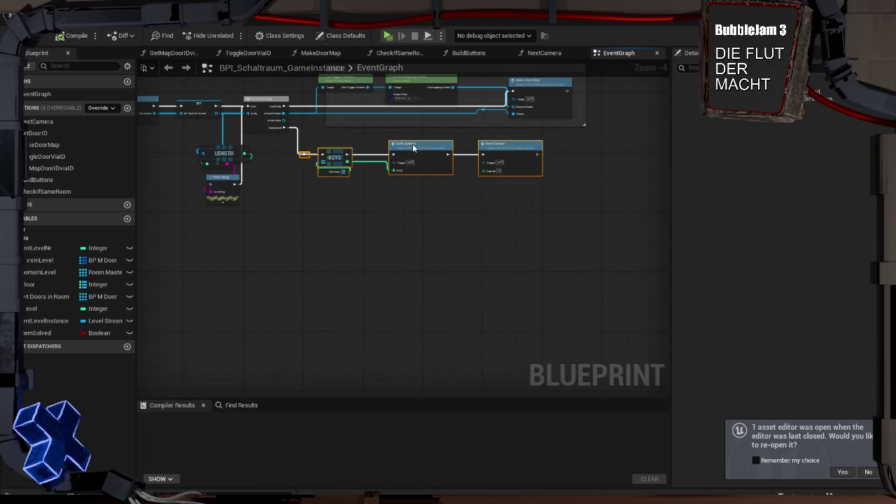
Delete the Print String and LENGTH debug nodes.
{"action": "left_click", "coordinate": [316, 236]}
{"action": "scroll", "coordinate": [316, 290], "scroll_direction": "up", "scroll_amount": 4}
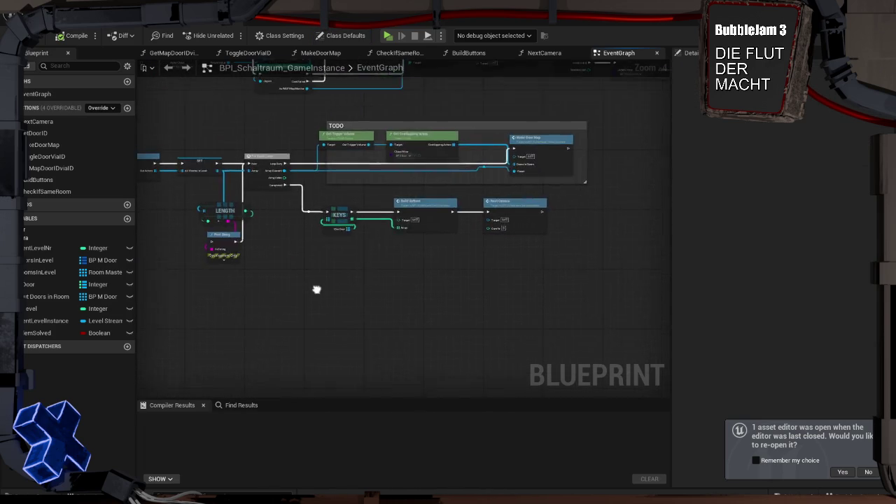
{"action": "left_click_drag", "start_coordinate": [345, 270], "coordinate": [435, 243]}
{"action": "scroll", "coordinate": [436, 243], "scroll_direction": "down", "scroll_amount": 2}
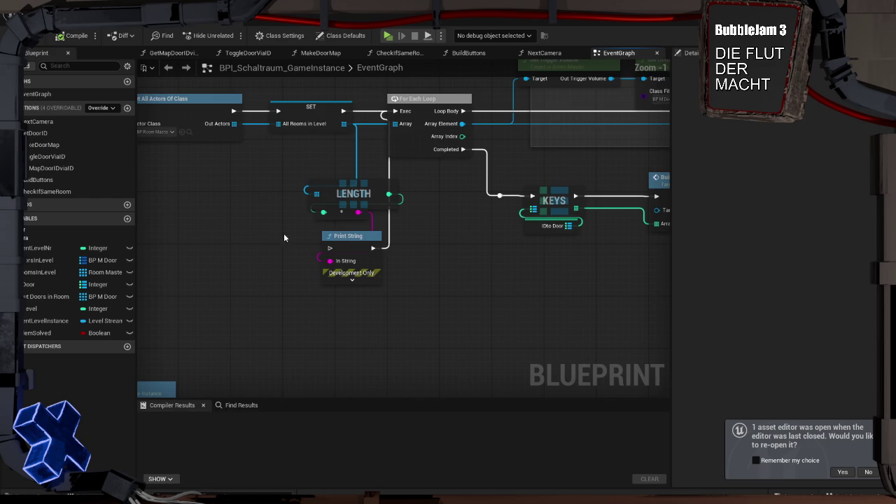
{"action": "scroll", "coordinate": [439, 322], "scroll_direction": "up", "scroll_amount": 1}
{"action": "left_click", "coordinate": [357, 287]}
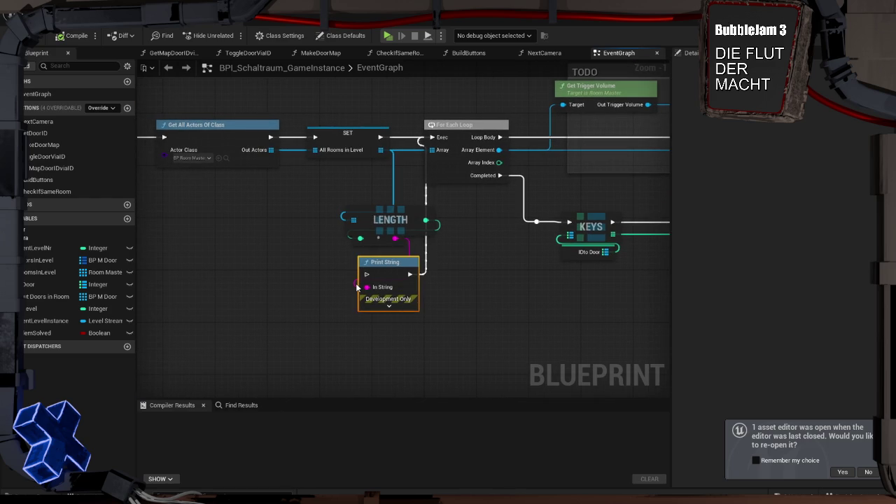
{"action": "key", "text": "Delete"}
{"action": "left_click", "coordinate": [413, 231]}
{"action": "key", "text": "Delete"}
Shift the whole middle node row to the left.
{"action": "mouse_move", "coordinate": [303, 273]}
{"action": "left_mouse_down"}
{"action": "mouse_move", "coordinate": [566, 249]}
{"action": "mouse_move", "coordinate": [523, 233]}
{"action": "mouse_move", "coordinate": [355, 309]}
{"action": "left_mouse_up"}
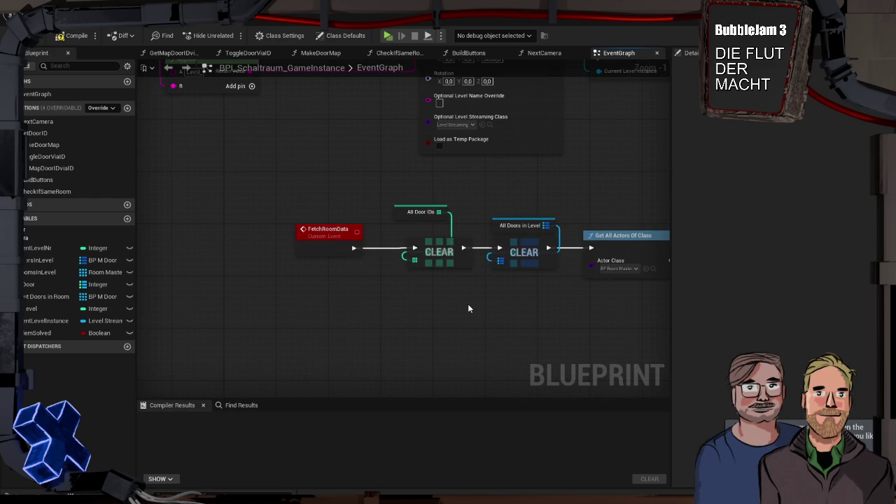
{"action": "scroll", "coordinate": [553, 217], "scroll_direction": "down", "scroll_amount": 4}
{"action": "scroll", "coordinate": [406, 288], "scroll_direction": "up", "scroll_amount": 1}
{"action": "scroll", "coordinate": [520, 128], "scroll_direction": "up", "scroll_amount": 2}
{"action": "scroll", "coordinate": [383, 245], "scroll_direction": "down", "scroll_amount": 1}
{"action": "scroll", "coordinate": [398, 233], "scroll_direction": "down", "scroll_amount": 1}
{"action": "scroll", "coordinate": [398, 228], "scroll_direction": "down", "scroll_amount": 2}
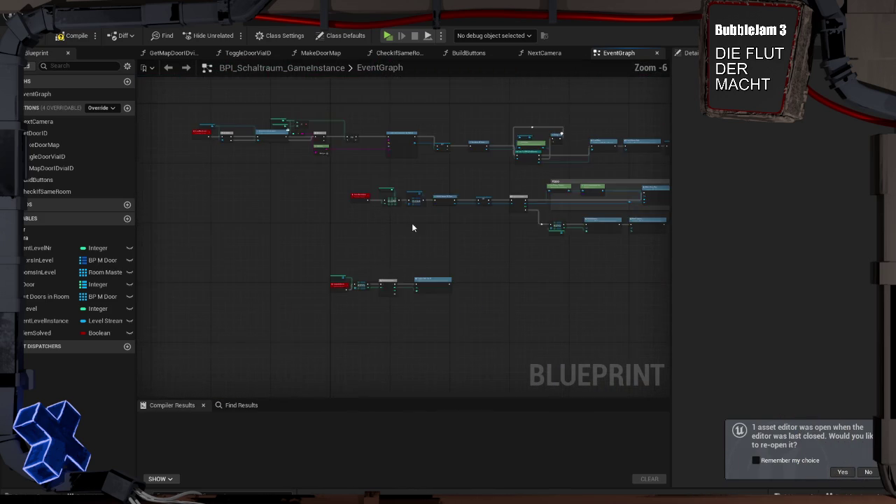
{"action": "left_click_drag", "start_coordinate": [412, 223], "coordinate": [275, 226]}
{"action": "mouse_move", "coordinate": [500, 260]}
{"action": "left_mouse_down"}
{"action": "mouse_move", "coordinate": [208, 194]}
{"action": "mouse_move", "coordinate": [207, 202]}
{"action": "mouse_move", "coordinate": [376, 213]}
{"action": "mouse_move", "coordinate": [234, 201]}
{"action": "left_mouse_up"}
{"action": "left_click", "coordinate": [233, 215]}
Move the bottom node group further left.
{"action": "mouse_move", "coordinate": [354, 278]}
{"action": "left_mouse_down"}
{"action": "mouse_move", "coordinate": [460, 320]}
{"action": "mouse_move", "coordinate": [490, 312]}
{"action": "mouse_move", "coordinate": [334, 287]}
{"action": "left_mouse_up"}
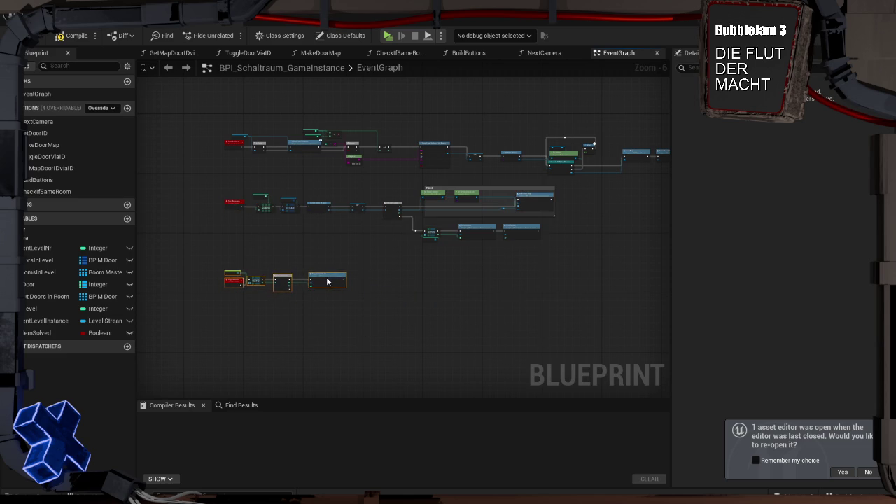
{"action": "scroll", "coordinate": [324, 281], "scroll_direction": "up", "scroll_amount": 6}
{"action": "scroll", "coordinate": [324, 223], "scroll_direction": "down", "scroll_amount": 4}
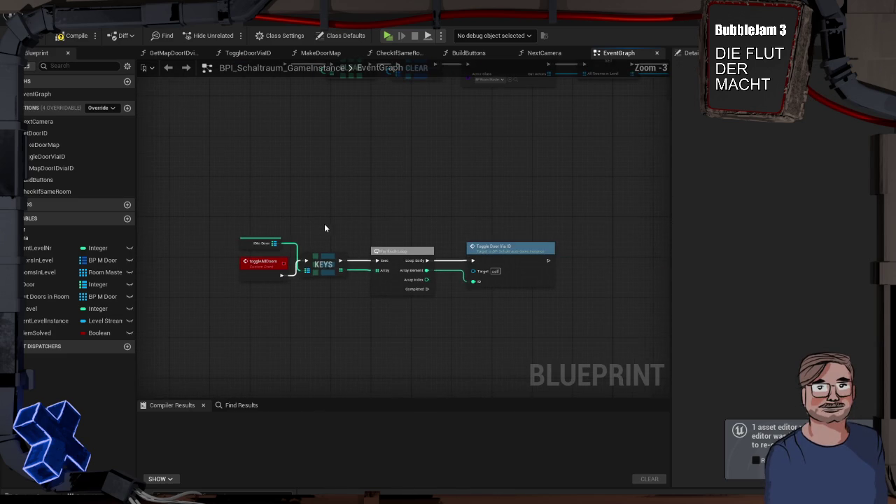
{"action": "left_click_drag", "start_coordinate": [228, 214], "coordinate": [604, 318]}
{"action": "left_click_drag", "start_coordinate": [450, 229], "coordinate": [460, 263]}
Move the ToggleAllDoors chain under FetchRoomData, frame it in a 'nur für Debug' comment, and compile.
{"action": "left_click_drag", "start_coordinate": [312, 332], "coordinate": [315, 253]}
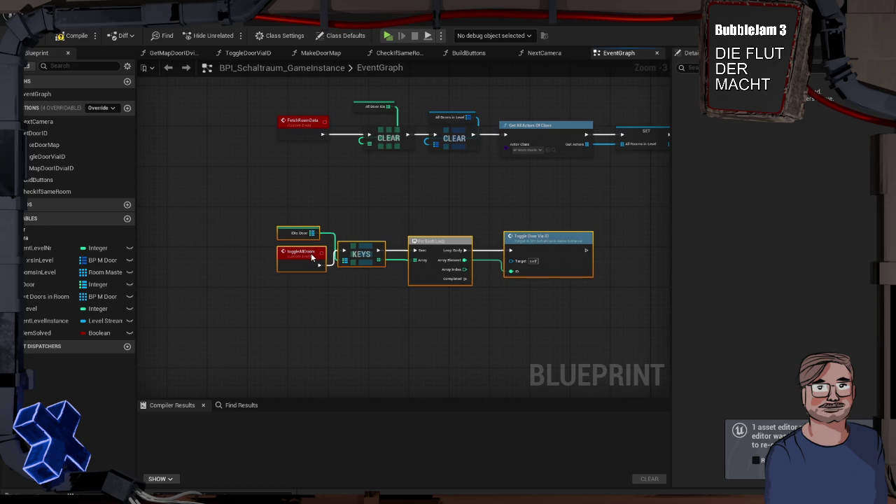
{"action": "left_click", "coordinate": [337, 297]}
{"action": "left_click_drag", "start_coordinate": [260, 194], "coordinate": [606, 312]}
{"action": "type", "text": "c"}
{"action": "type", "text": "nur für "}
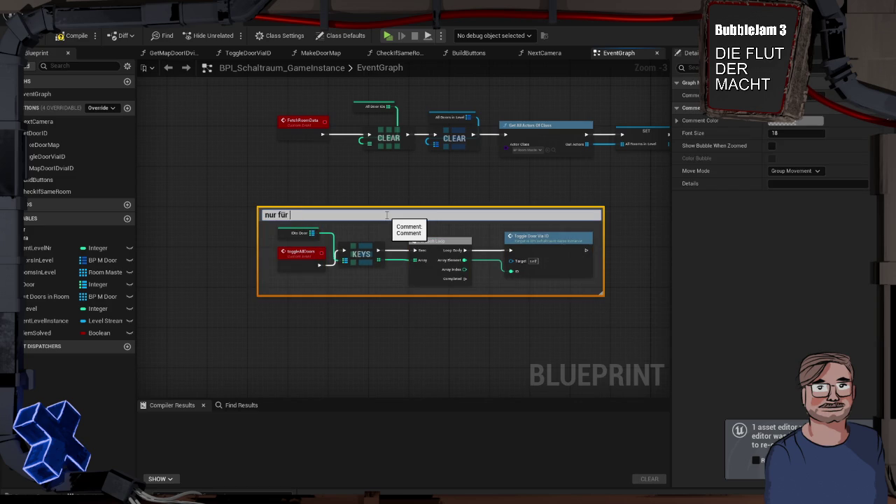
{"action": "type", "text": "Debug"}
{"action": "left_click", "coordinate": [517, 338]}
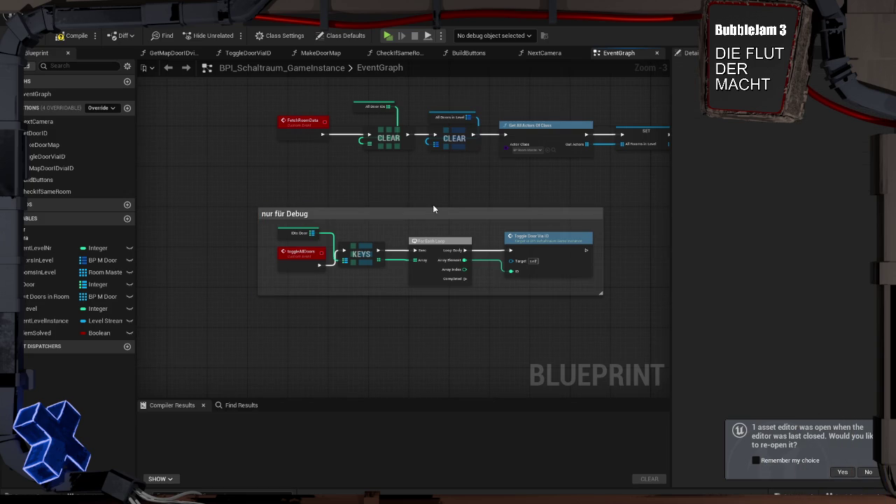
{"action": "left_click", "coordinate": [73, 35]}
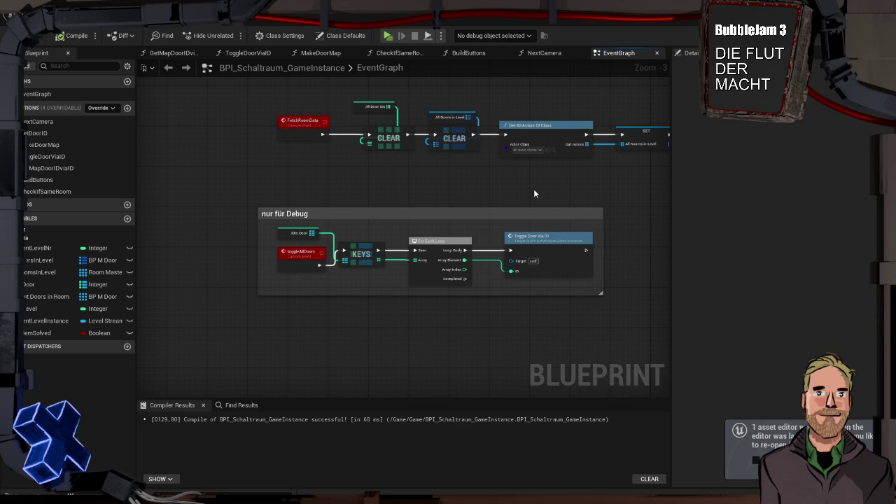
Zoom out on the EventGraph after the successful compile.
{"action": "scroll", "coordinate": [387, 241], "scroll_direction": "down", "scroll_amount": 2}
Nudge the 'nur für Debug' comment slightly down.
{"action": "mouse_move", "coordinate": [386, 241]}
{"action": "left_mouse_down"}
{"action": "mouse_move", "coordinate": [296, 206]}
{"action": "mouse_move", "coordinate": [467, 151]}
{"action": "left_mouse_up"}
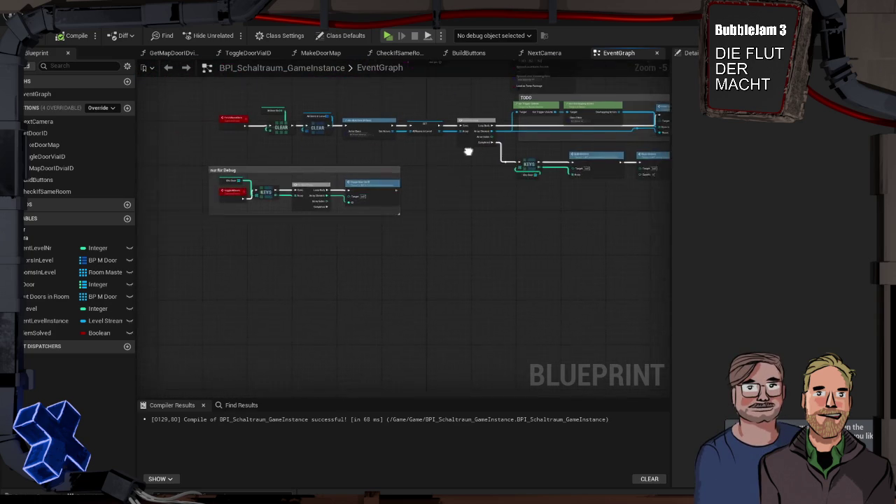
{"action": "mouse_move", "coordinate": [390, 180]}
{"action": "left_mouse_down"}
{"action": "mouse_move", "coordinate": [394, 202]}
{"action": "mouse_move", "coordinate": [335, 252]}
{"action": "left_mouse_up"}
{"action": "scroll", "coordinate": [335, 252], "scroll_direction": "up", "scroll_amount": 4}
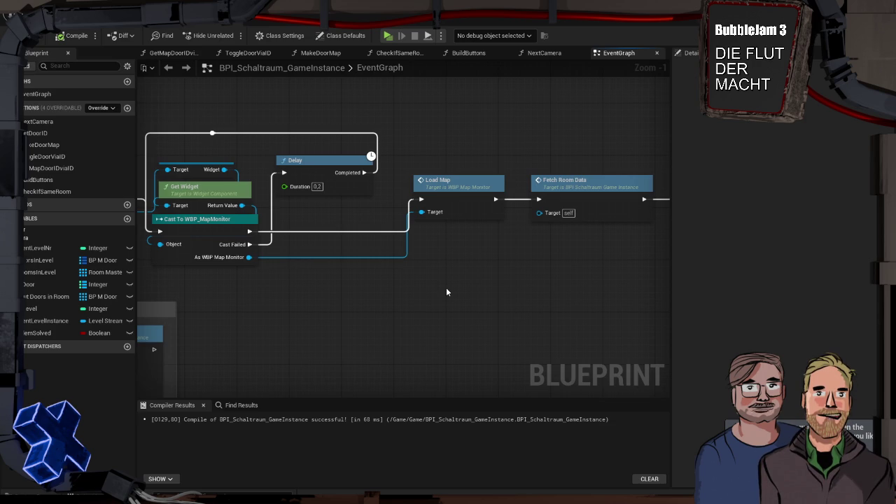
Set the TODO comment's Move Mode to Comment and delete it, keeping its nodes.
{"action": "mouse_move", "coordinate": [448, 289]}
{"action": "left_mouse_down"}
{"action": "mouse_move", "coordinate": [381, 243]}
{"action": "mouse_move", "coordinate": [272, 236]}
{"action": "mouse_move", "coordinate": [522, 252]}
{"action": "left_mouse_up"}
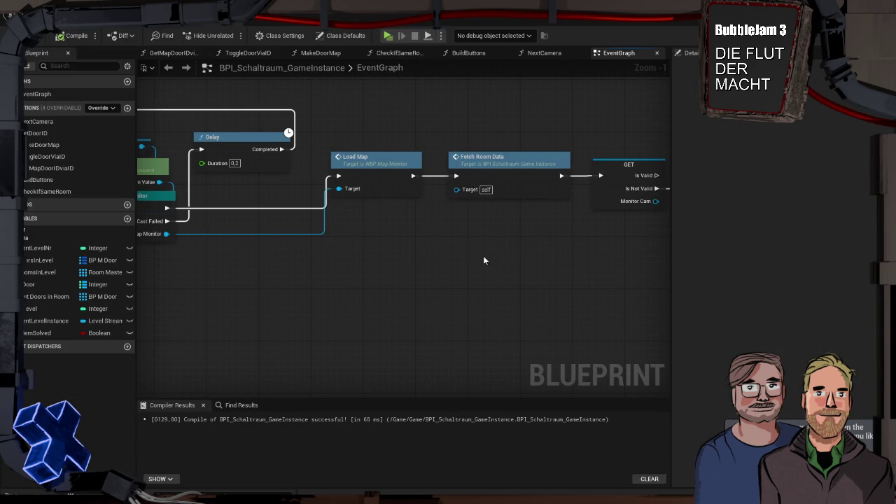
{"action": "mouse_move", "coordinate": [430, 254]}
{"action": "left_mouse_down"}
{"action": "mouse_move", "coordinate": [360, 230]}
{"action": "mouse_move", "coordinate": [481, 183]}
{"action": "mouse_move", "coordinate": [573, 163]}
{"action": "mouse_move", "coordinate": [658, 165]}
{"action": "left_mouse_up"}
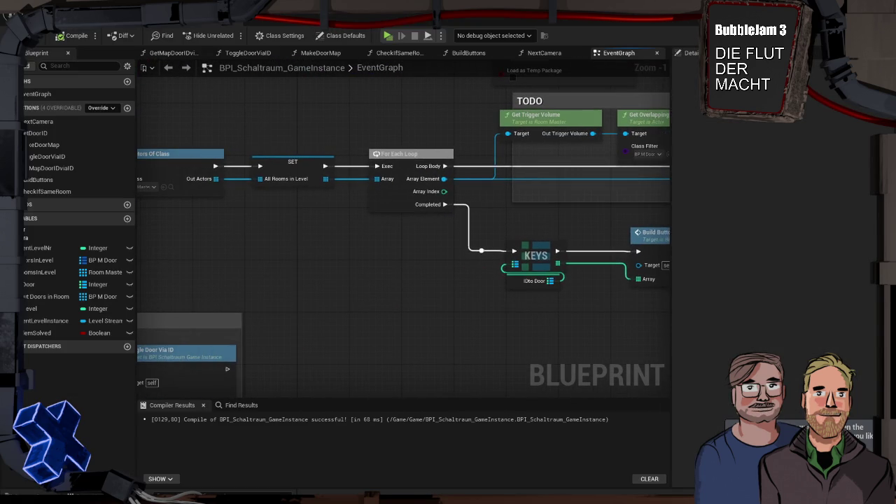
{"action": "left_click_drag", "start_coordinate": [550, 179], "coordinate": [244, 247]}
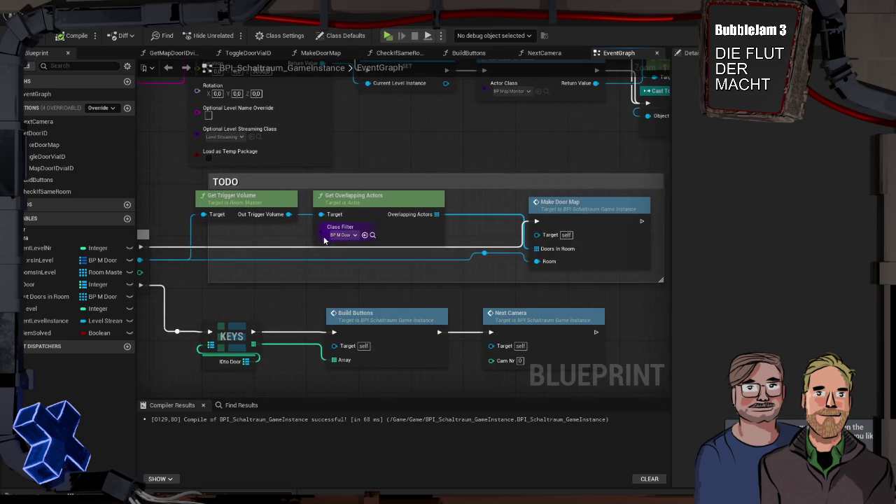
{"action": "left_click", "coordinate": [288, 185]}
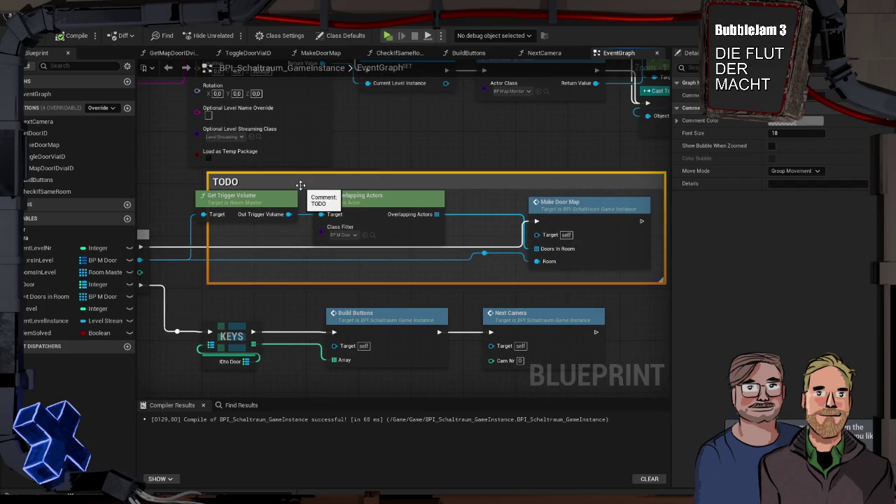
{"action": "left_click", "coordinate": [798, 171]}
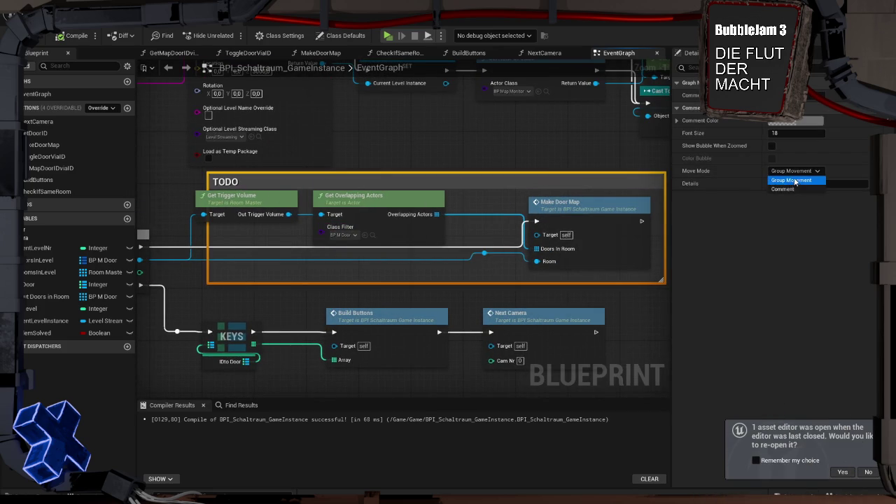
{"action": "left_click", "coordinate": [797, 188]}
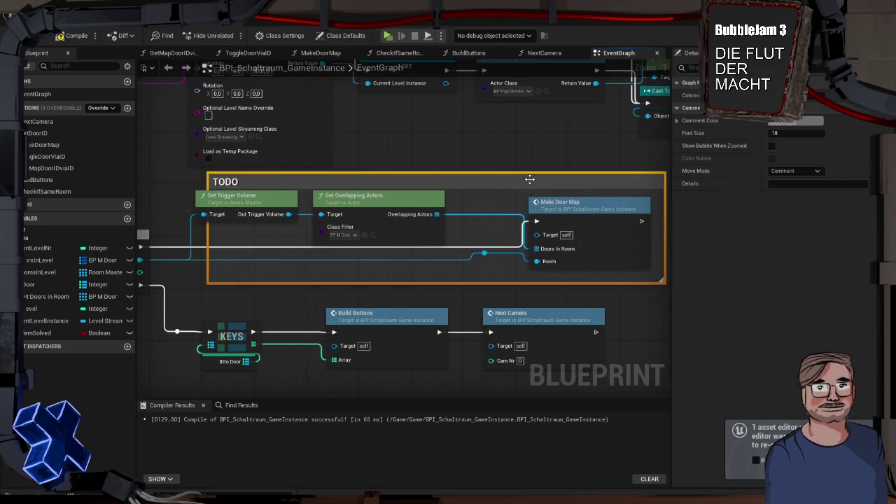
{"action": "key", "text": "Delete"}
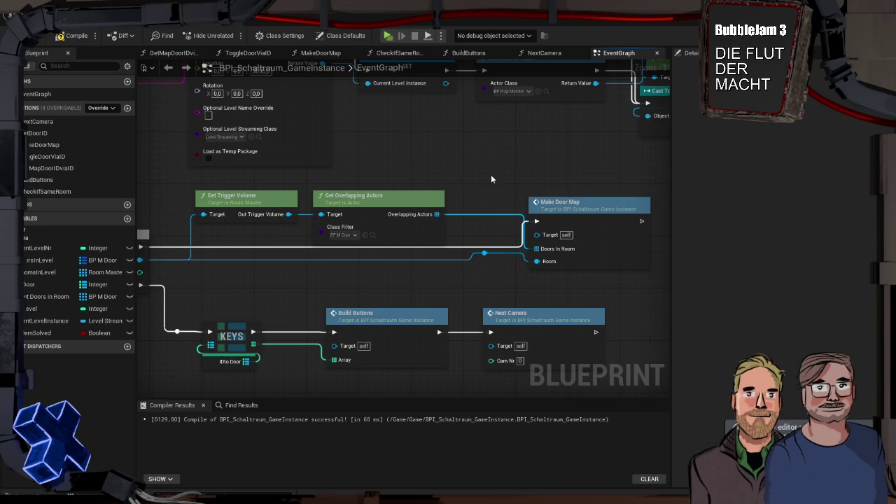
{"action": "scroll", "coordinate": [490, 177], "scroll_direction": "down", "scroll_amount": 2}
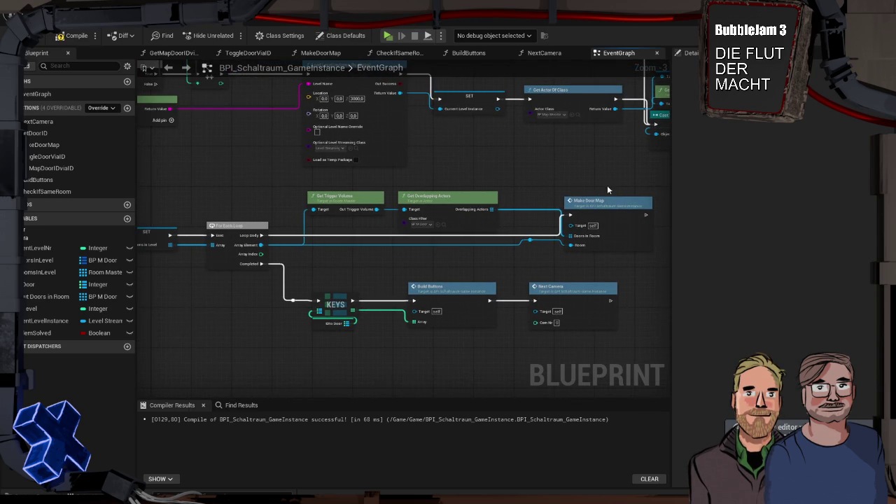
Nudge the KEYS, Build Buttons and Next Camera row up slightly.
{"action": "left_click_drag", "start_coordinate": [616, 184], "coordinate": [350, 249]}
{"action": "mouse_move", "coordinate": [335, 197]}
{"action": "left_mouse_down"}
{"action": "mouse_move", "coordinate": [335, 207]}
{"action": "mouse_move", "coordinate": [334, 198]}
{"action": "left_mouse_up"}
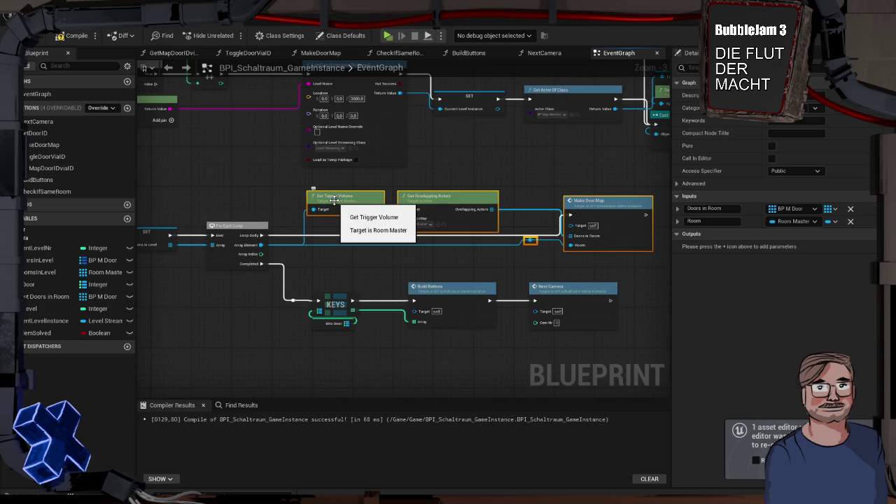
{"action": "left_click", "coordinate": [351, 252]}
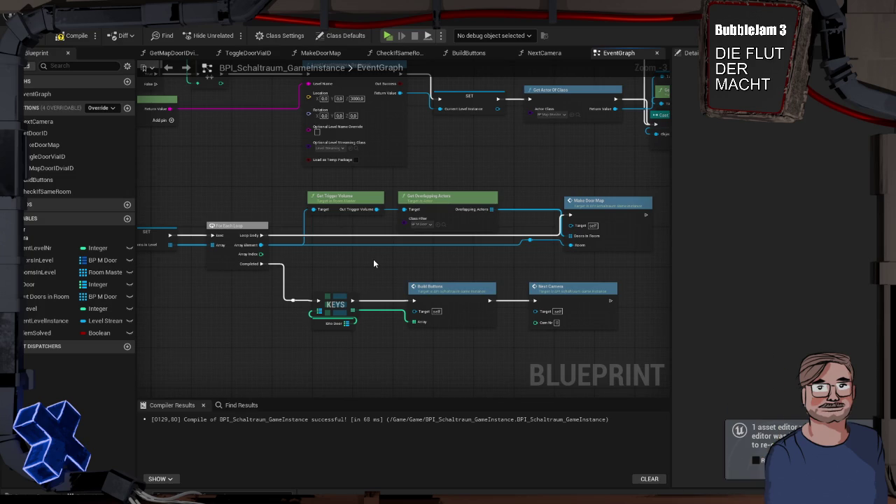
{"action": "mouse_move", "coordinate": [582, 353]}
{"action": "left_mouse_down"}
{"action": "mouse_move", "coordinate": [312, 286]}
{"action": "mouse_move", "coordinate": [291, 272]}
{"action": "left_mouse_up"}
{"action": "left_click_drag", "start_coordinate": [332, 298], "coordinate": [335, 281]}
Move the Next Camera node much further to the right.
{"action": "mouse_move", "coordinate": [270, 340]}
{"action": "left_mouse_down"}
{"action": "mouse_move", "coordinate": [596, 329]}
{"action": "mouse_move", "coordinate": [665, 307]}
{"action": "mouse_move", "coordinate": [514, 304]}
{"action": "left_mouse_up"}
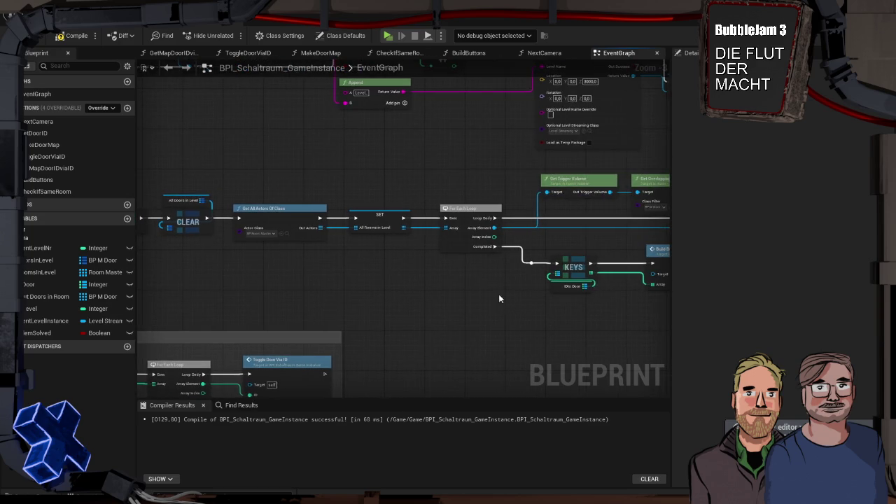
{"action": "left_click_drag", "start_coordinate": [597, 292], "coordinate": [387, 276]}
{"action": "left_click_drag", "start_coordinate": [498, 292], "coordinate": [343, 289]}
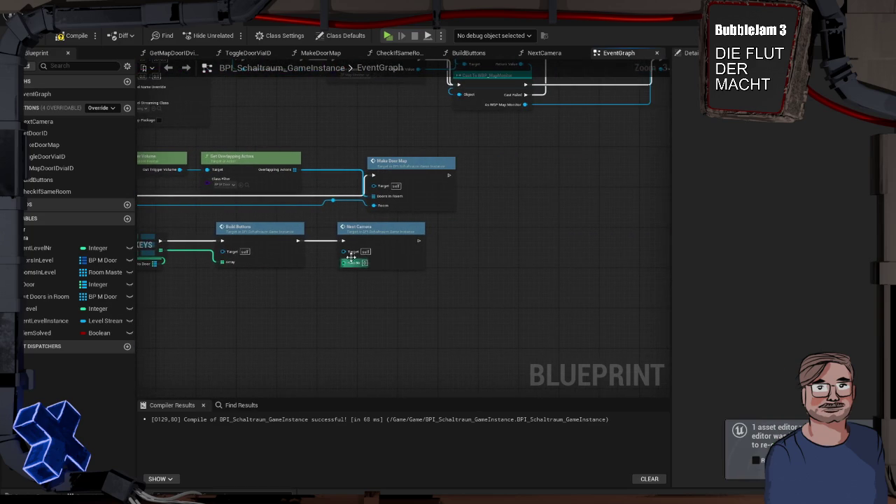
{"action": "left_click", "coordinate": [434, 238]}
{"action": "left_click_drag", "start_coordinate": [435, 233], "coordinate": [602, 232]}
{"action": "left_click", "coordinate": [552, 222]}
{"action": "scroll", "coordinate": [443, 270], "scroll_direction": "up", "scroll_amount": 1}
{"action": "mouse_move", "coordinate": [435, 270]}
{"action": "left_mouse_down"}
{"action": "mouse_move", "coordinate": [504, 260]}
{"action": "mouse_move", "coordinate": [479, 269]}
{"action": "left_mouse_up"}
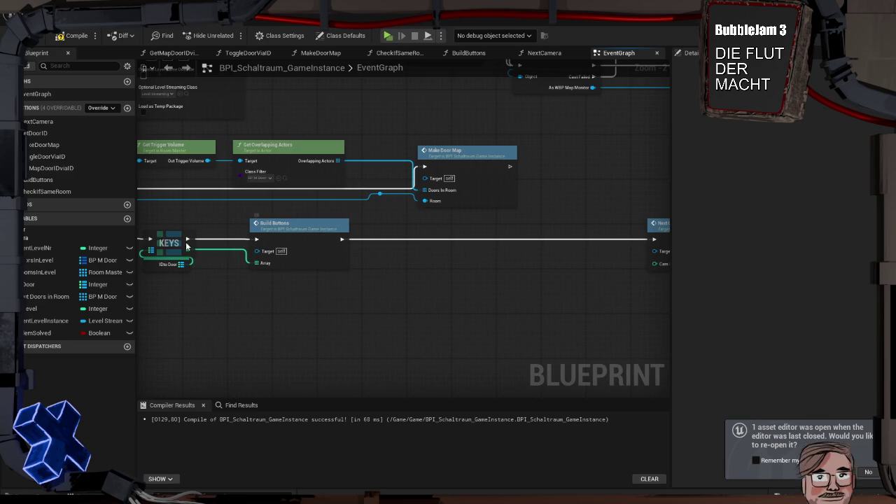
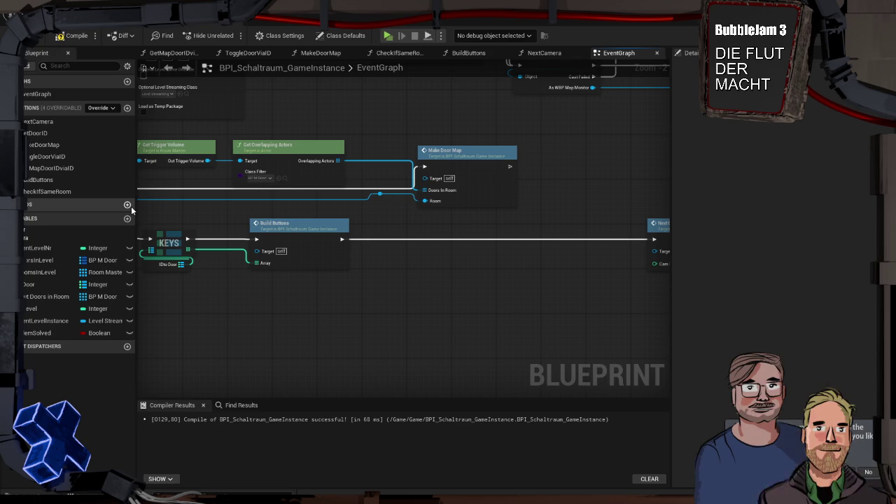
Add a new function named GeneralNPCSpawner to BPI_Schaltraum_GameInstance.
{"action": "left_click", "coordinate": [128, 108]}
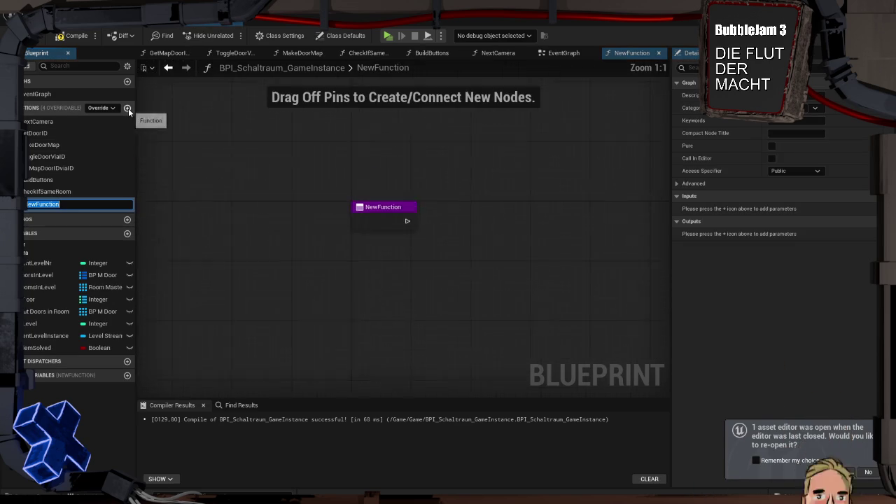
{"action": "type", "text": "First"}
{"action": "key", "text": "BackSpace"}
{"action": "key", "text": "BackSpace"}
{"action": "key", "text": "BackSpace"}
{"action": "type", "text": "Scene"}
{"action": "type", "text": "ra"}
{"action": "type", "text": "lNP"}
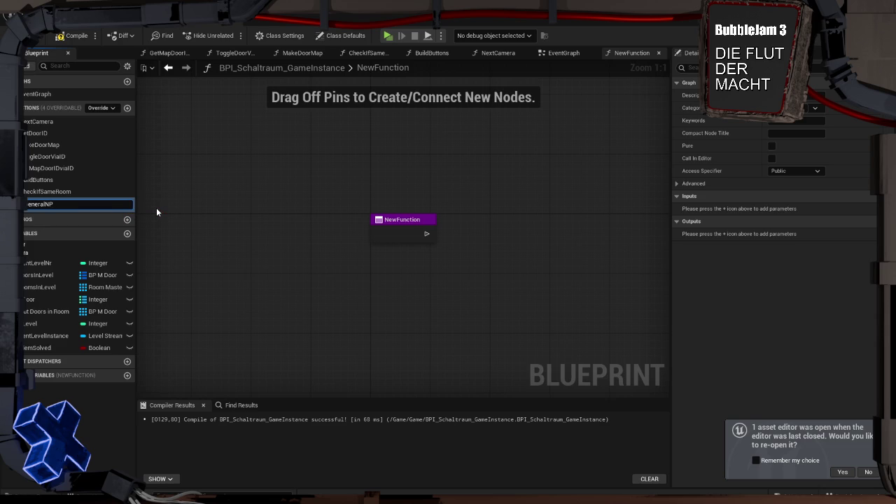
{"action": "type", "text": "CSpawner"}
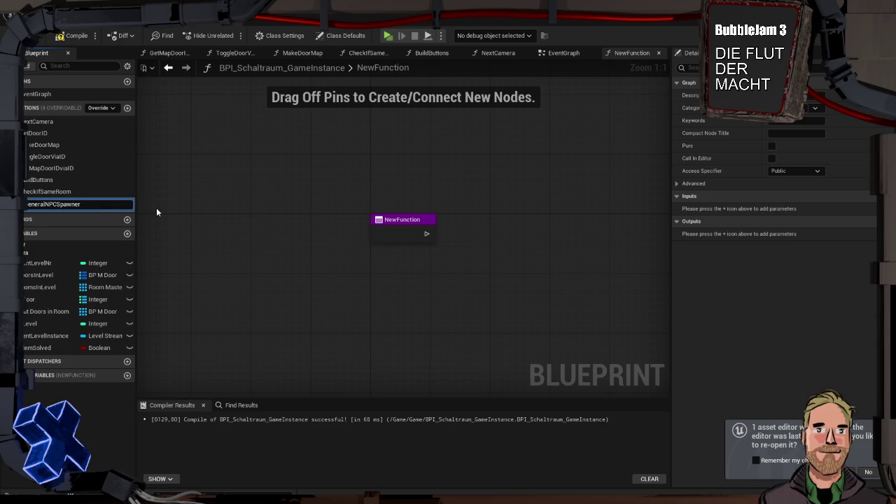
{"action": "key", "text": "Return"}
{"action": "left_click_drag", "start_coordinate": [305, 179], "coordinate": [202, 156]}
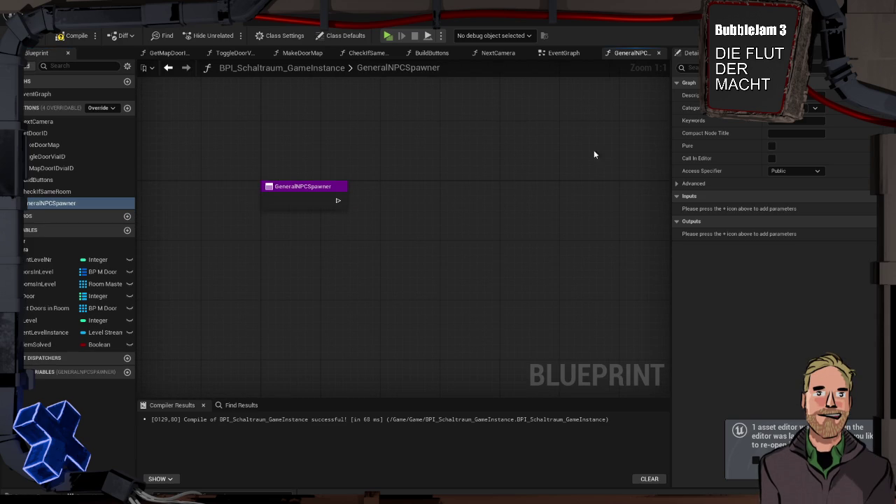
Give GeneralNPCSpawner an Integer input named Amount and compile the Blueprint.
{"action": "left_click", "coordinate": [870, 196]}
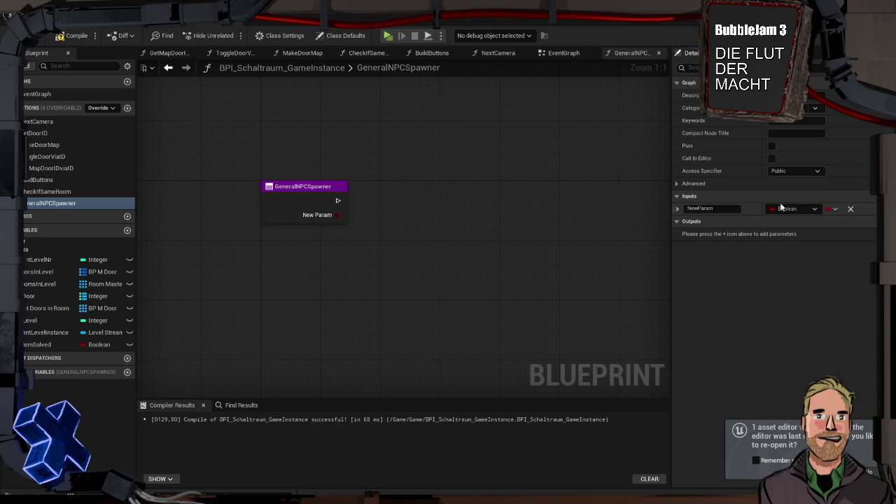
{"action": "left_click", "coordinate": [791, 208]}
{"action": "left_click", "coordinate": [793, 254]}
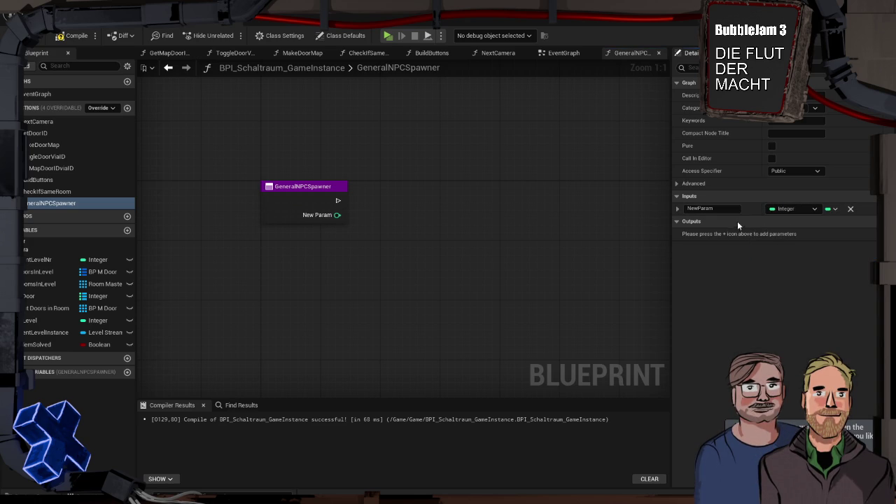
{"action": "double_click", "coordinate": [730, 208]}
{"action": "type", "text": "Amount"}
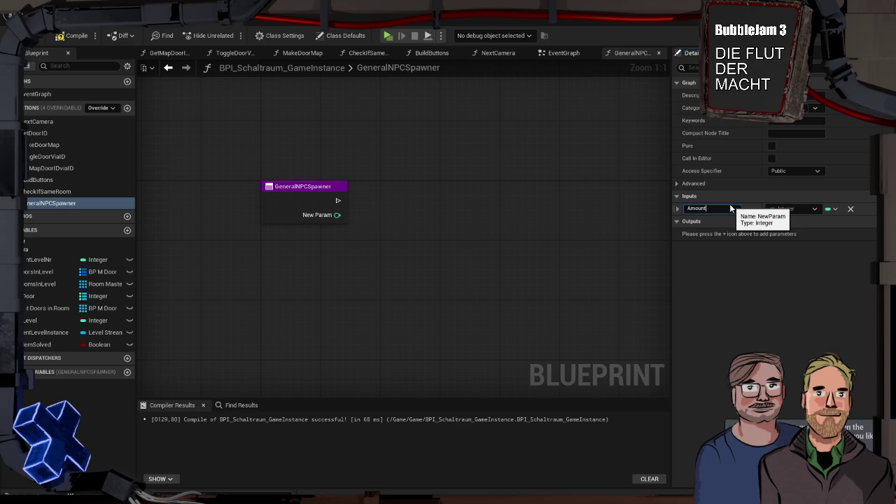
{"action": "key", "text": "Return"}
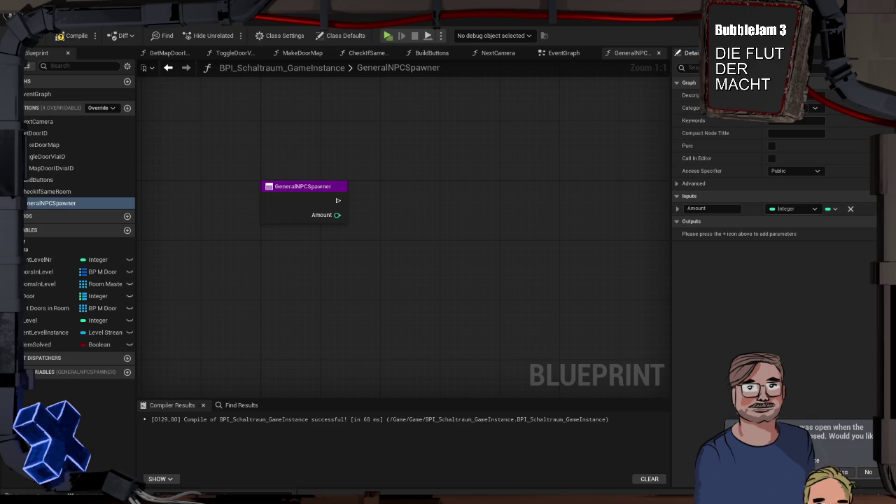
{"action": "key", "text": "F7"}
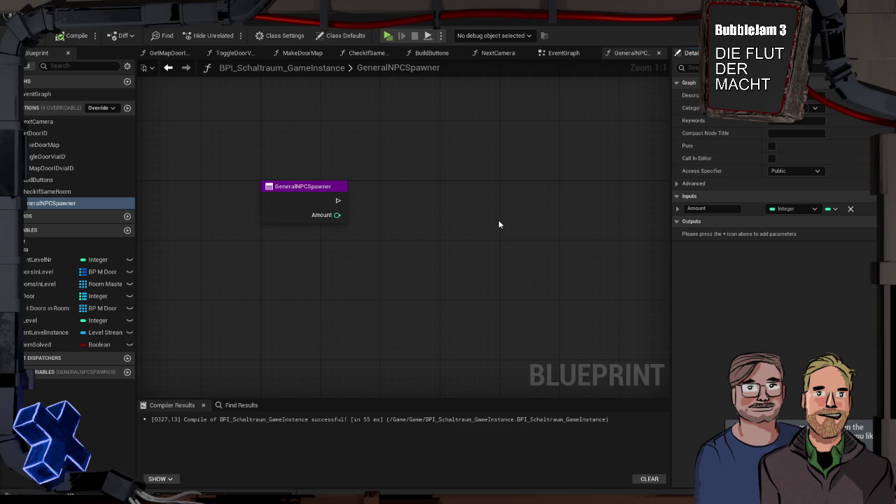
Drag the All Rooms in Level variable into the function graph.
{"action": "mouse_move", "coordinate": [501, 224]}
{"action": "left_mouse_down"}
{"action": "mouse_move", "coordinate": [420, 216]}
{"action": "mouse_move", "coordinate": [366, 243]}
{"action": "mouse_move", "coordinate": [429, 251]}
{"action": "left_mouse_up"}
{"action": "scroll", "coordinate": [420, 219], "scroll_direction": "down", "scroll_amount": 1}
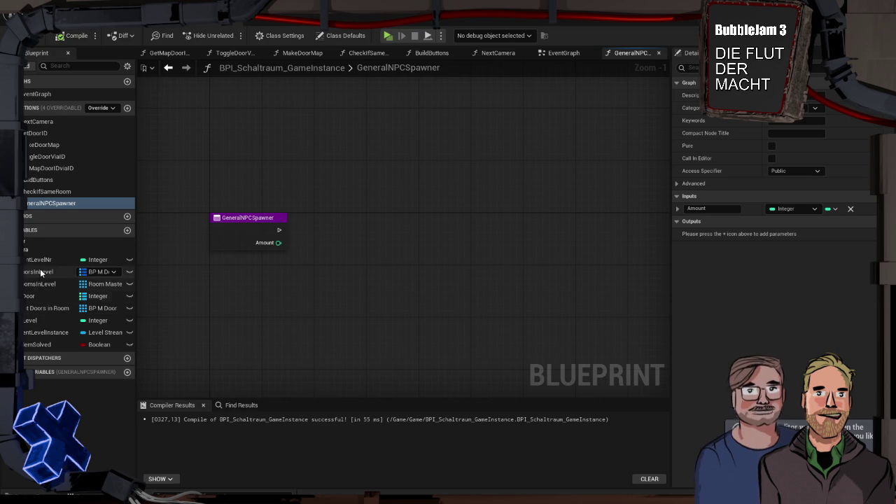
{"action": "mouse_move", "coordinate": [39, 284]}
{"action": "left_mouse_down"}
{"action": "mouse_move", "coordinate": [249, 206]}
{"action": "mouse_move", "coordinate": [250, 194]}
{"action": "mouse_move", "coordinate": [233, 195]}
{"action": "mouse_move", "coordinate": [325, 238]}
{"action": "mouse_move", "coordinate": [331, 212]}
{"action": "mouse_move", "coordinate": [320, 222]}
{"action": "left_mouse_up"}
Promote All Rooms in Level to a local variable named Local Room Array, set from the function entry.
{"action": "left_click", "coordinate": [256, 206]}
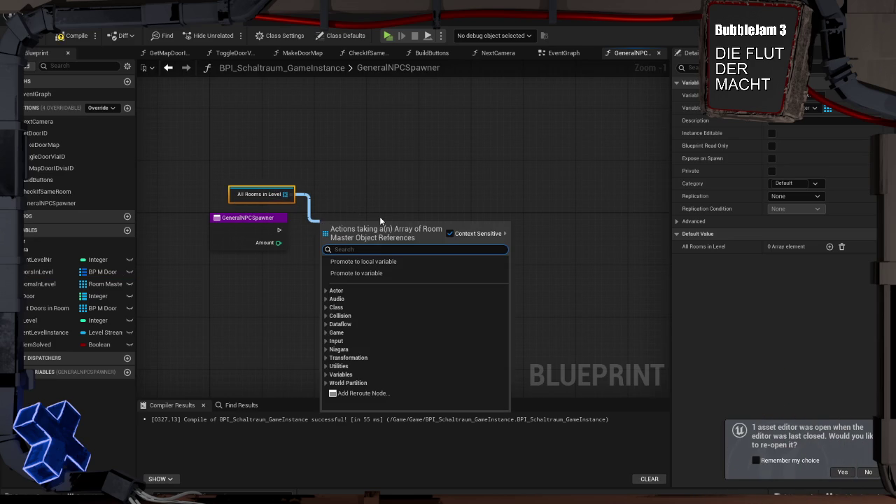
{"action": "left_click", "coordinate": [378, 262]}
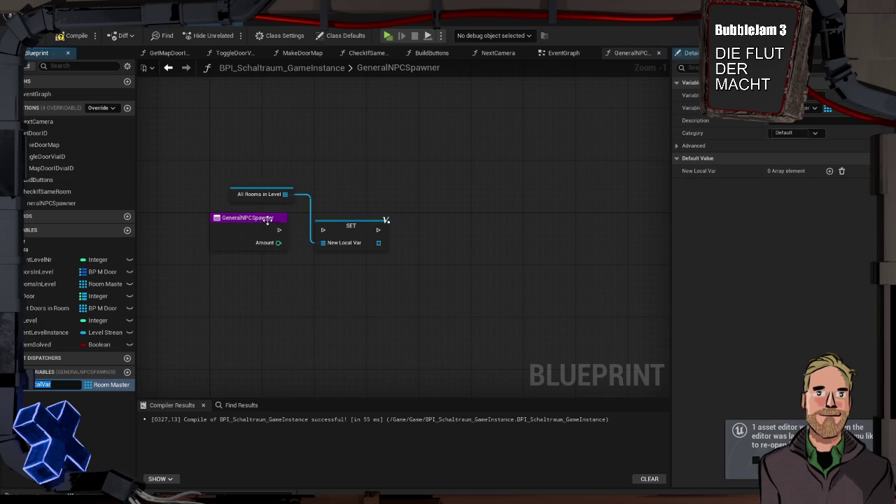
{"action": "left_click_drag", "start_coordinate": [280, 230], "coordinate": [317, 230]}
{"action": "left_click_drag", "start_coordinate": [345, 226], "coordinate": [338, 225]}
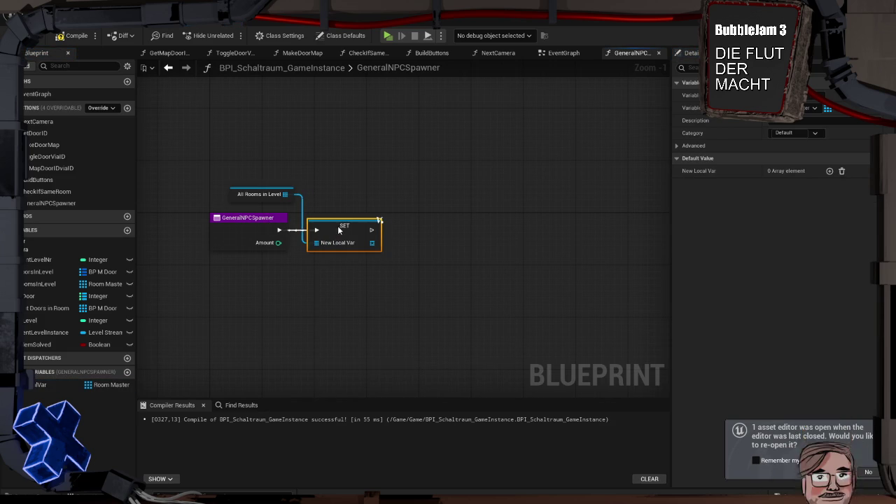
{"action": "left_click", "coordinate": [330, 199]}
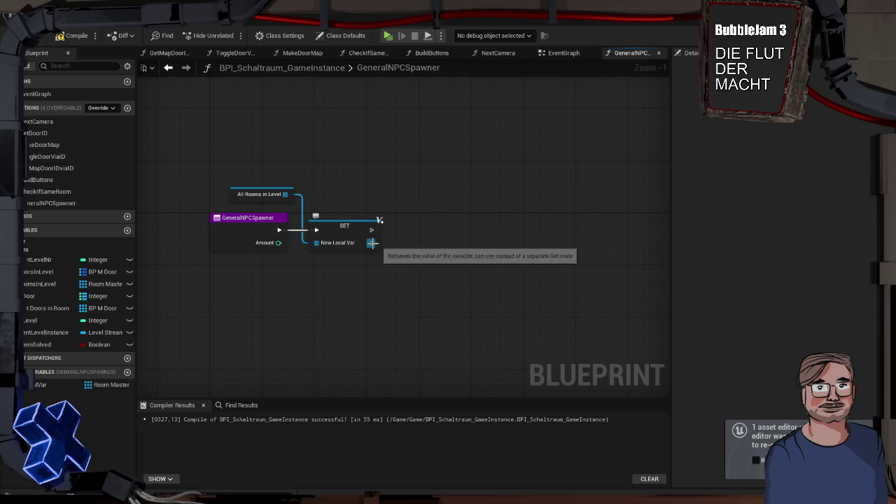
{"action": "left_click", "coordinate": [342, 245]}
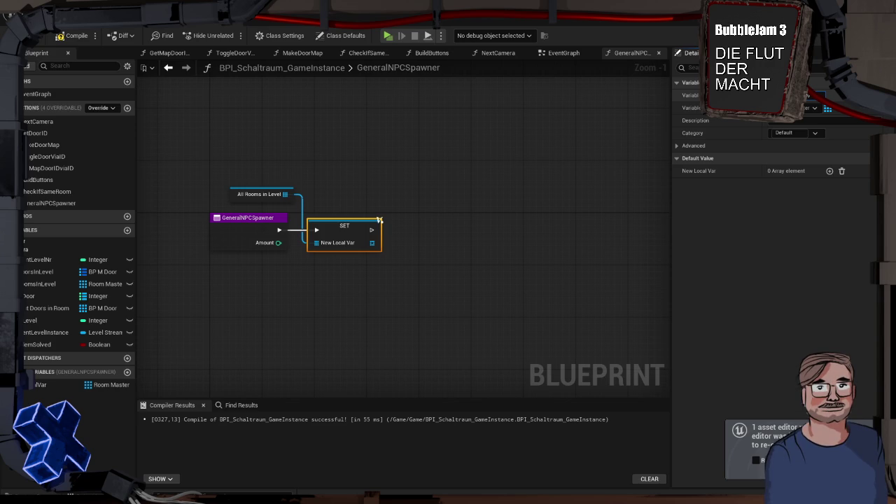
{"action": "key", "text": "Return"}
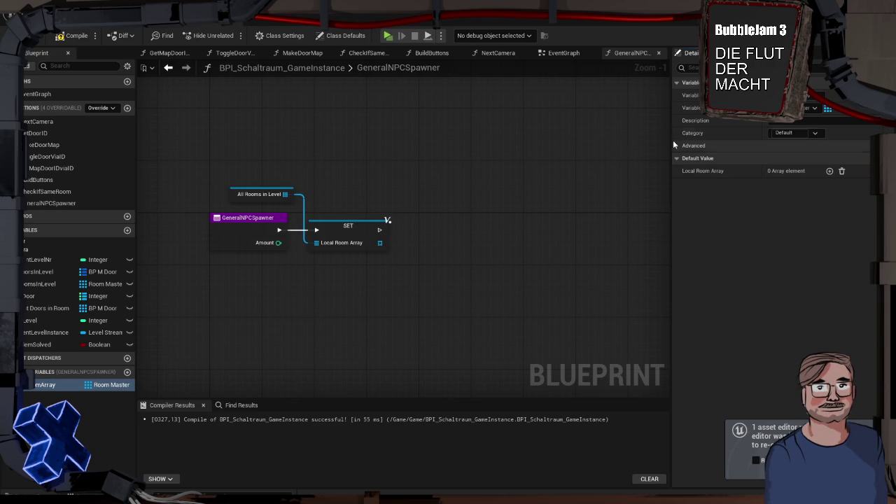
Add a Shuffle node on Local Room Array after the SET node and move it right.
{"action": "left_click_drag", "start_coordinate": [379, 243], "coordinate": [424, 245]}
{"action": "type", "text": "shuffle"}
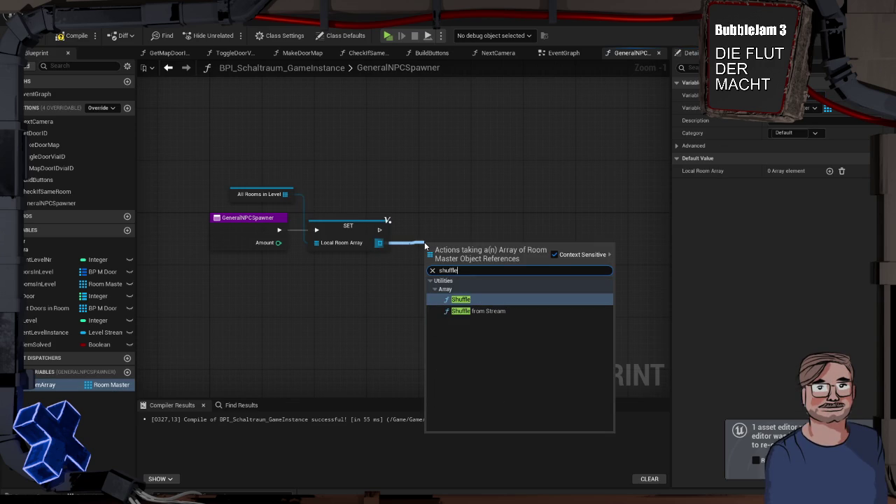
{"action": "key", "text": "Return"}
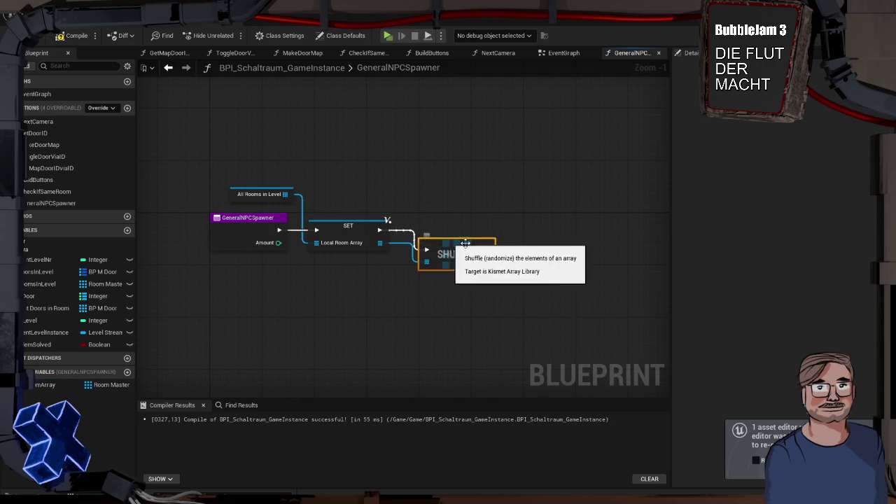
{"action": "left_click_drag", "start_coordinate": [425, 259], "coordinate": [425, 240]}
{"action": "left_click", "coordinate": [433, 199]}
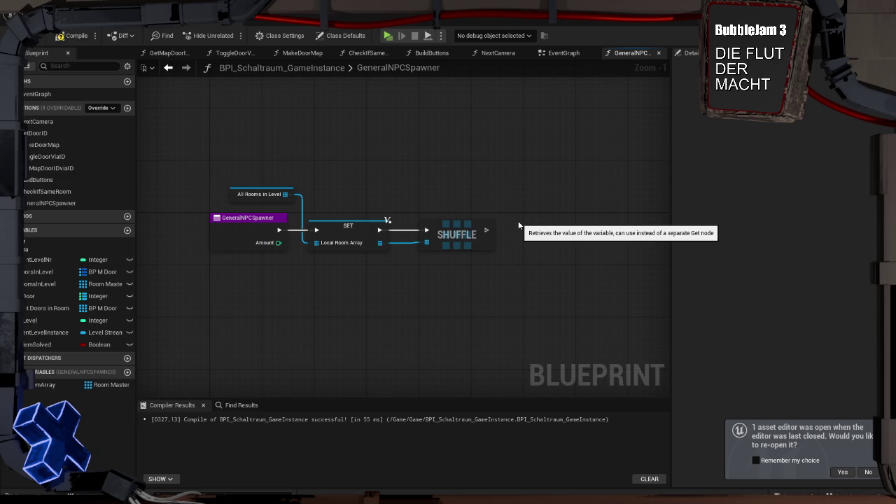
{"action": "left_click_drag", "start_coordinate": [455, 235], "coordinate": [598, 233]}
{"action": "left_click", "coordinate": [506, 201]}
{"action": "left_click_drag", "start_coordinate": [379, 243], "coordinate": [411, 246]}
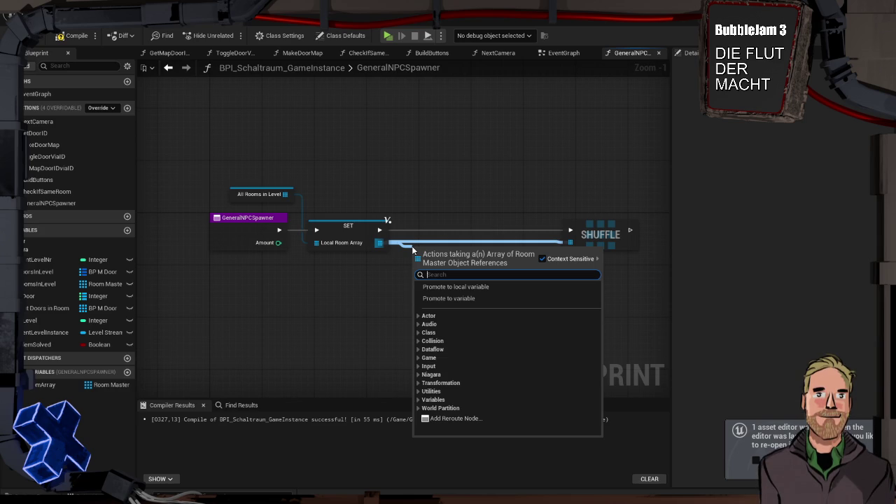
{"action": "type", "text": "for"}
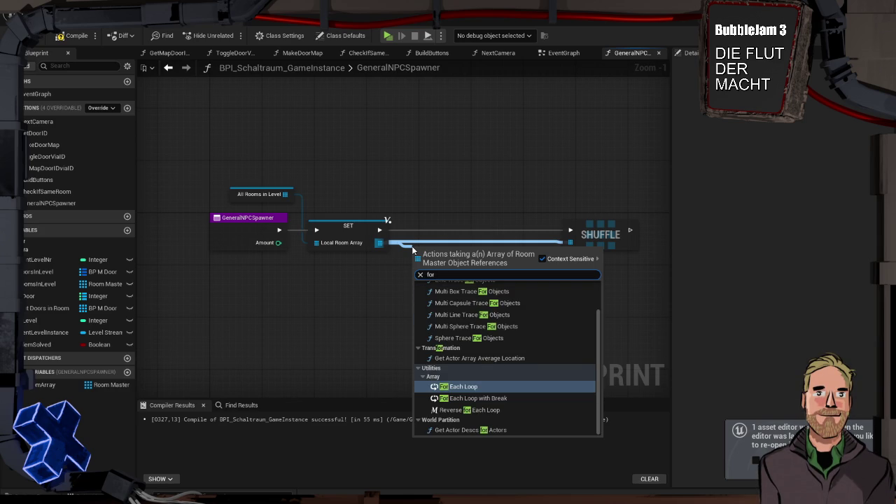
{"action": "key", "text": "Return"}
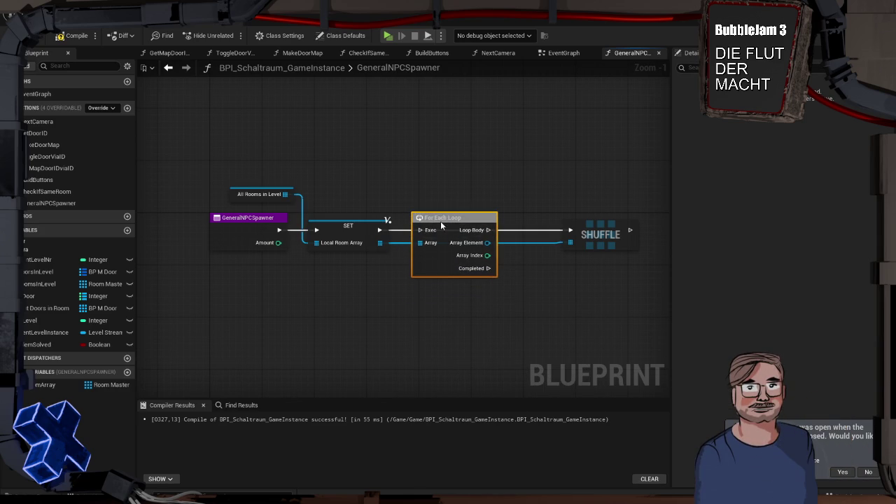
{"action": "left_click_drag", "start_coordinate": [380, 230], "coordinate": [420, 229]}
{"action": "left_click_drag", "start_coordinate": [488, 242], "coordinate": [570, 242]}
{"action": "left_click", "coordinate": [440, 201]}
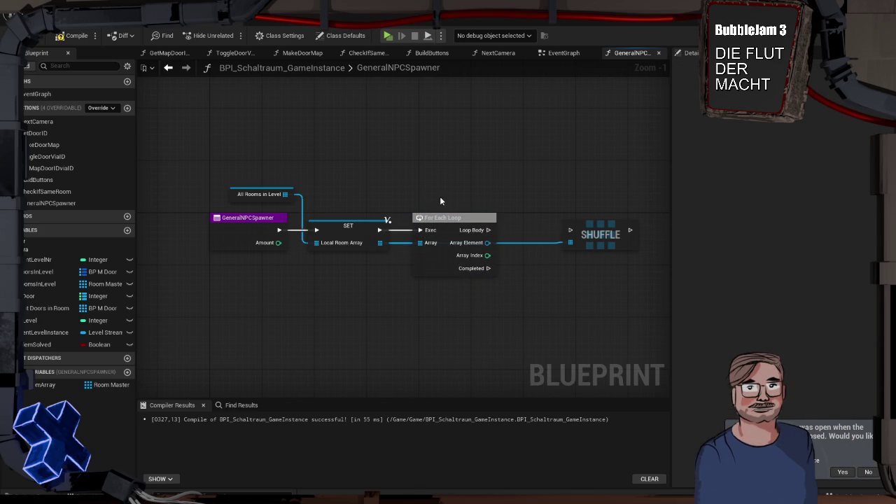
{"action": "left_click_drag", "start_coordinate": [440, 201], "coordinate": [288, 184]}
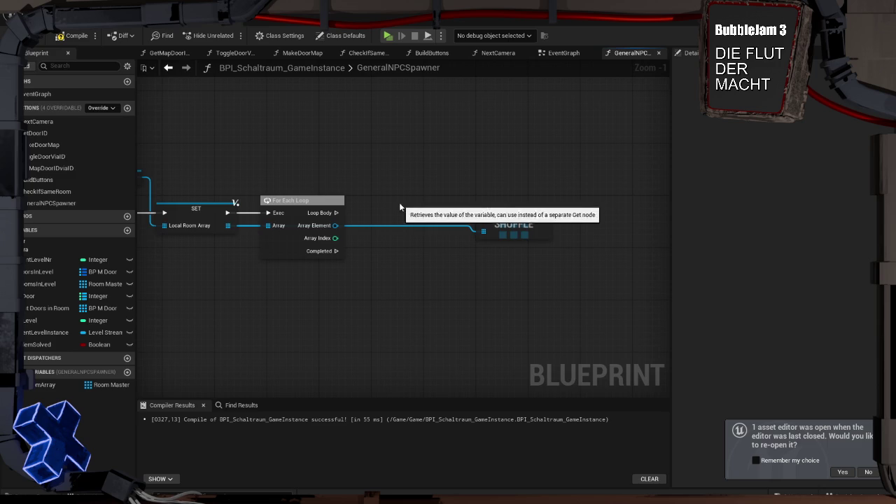
{"action": "mouse_move", "coordinate": [400, 207]}
{"action": "left_mouse_down"}
{"action": "mouse_move", "coordinate": [410, 164]}
{"action": "mouse_move", "coordinate": [410, 259]}
{"action": "left_mouse_up"}
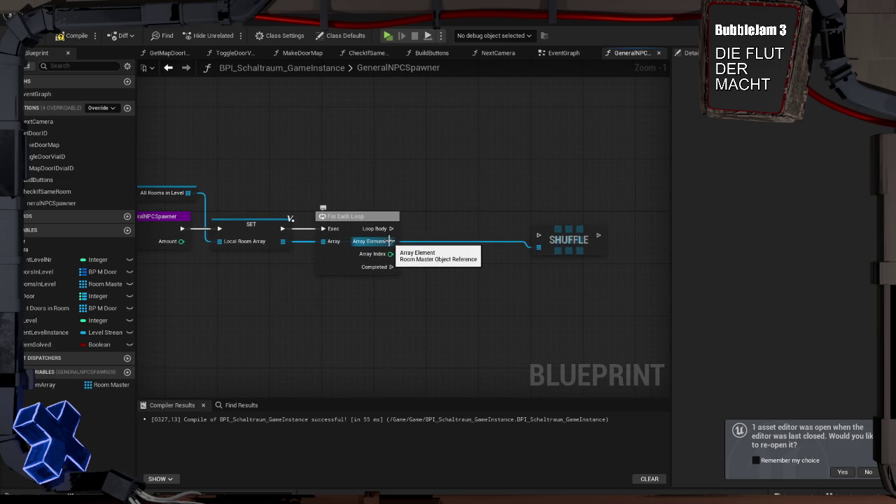
{"action": "left_click", "coordinate": [361, 216]}
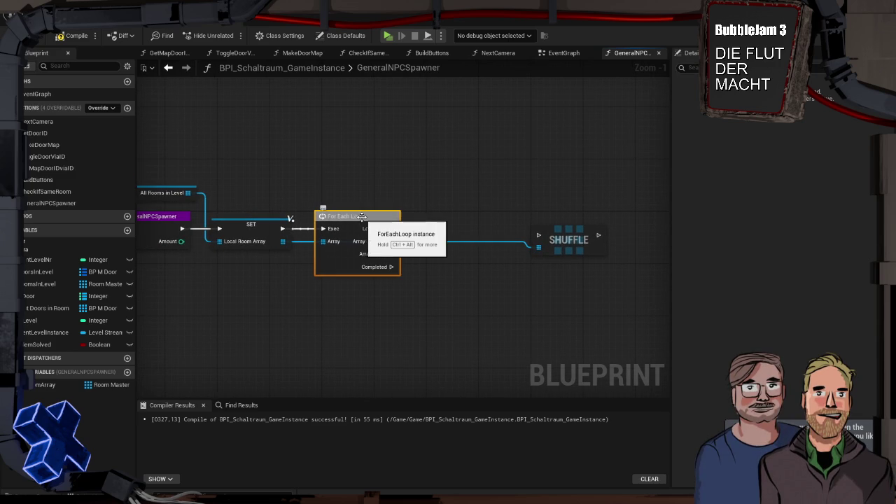
{"action": "key", "text": "Delete"}
{"action": "mouse_move", "coordinate": [283, 228]}
{"action": "left_mouse_down"}
{"action": "mouse_move", "coordinate": [331, 226]}
{"action": "mouse_move", "coordinate": [315, 229]}
{"action": "left_mouse_up"}
{"action": "key", "text": "Escape"}
{"action": "type", "text": "for eeach"}
{"action": "key", "text": "BackSpace"}
{"action": "key", "text": "BackSpace"}
{"action": "key", "text": "BackSpace"}
{"action": "type", "text": "ac"}
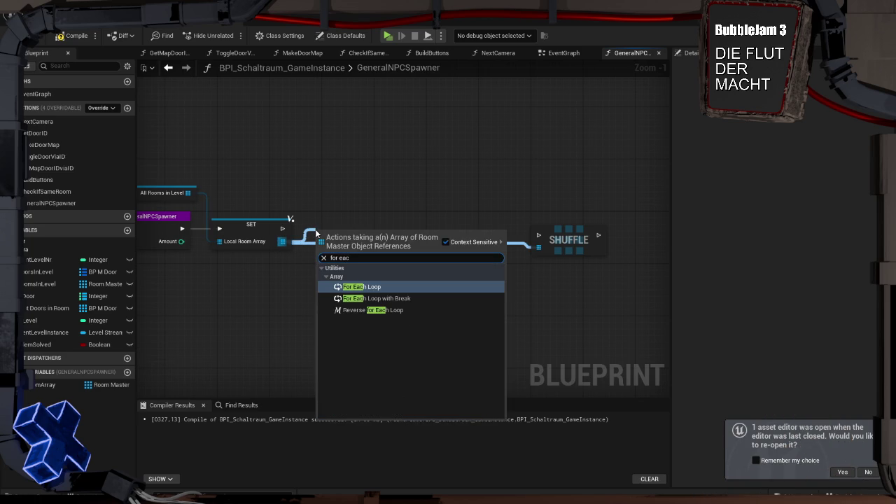
{"action": "key", "text": "Down"}
{"action": "key", "text": "Down"}
{"action": "key", "text": "Up"}
{"action": "key", "text": "Return"}
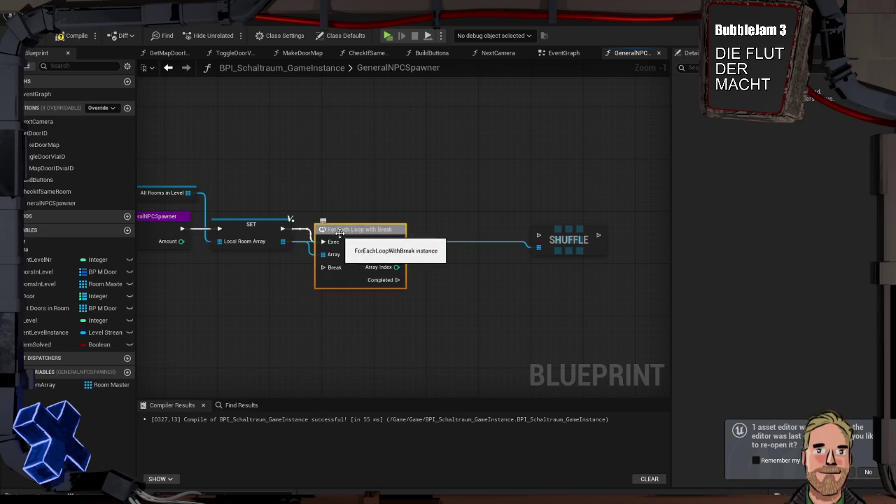
{"action": "left_click_drag", "start_coordinate": [339, 232], "coordinate": [346, 219]}
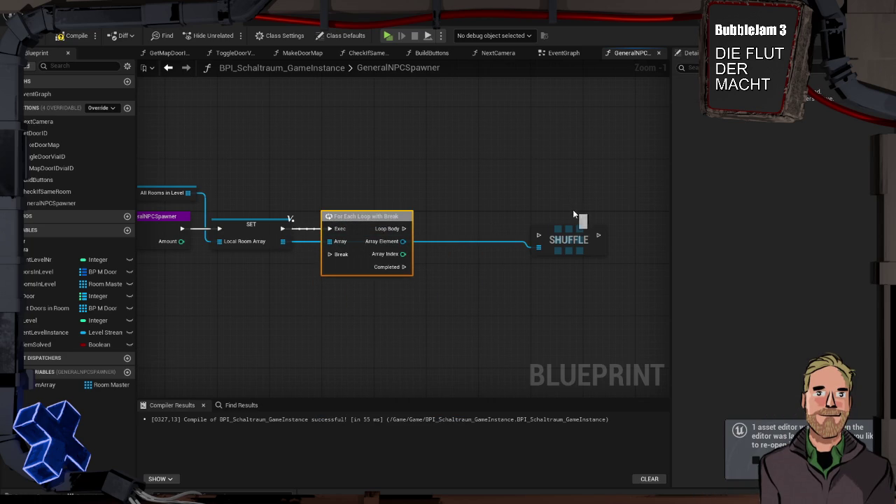
{"action": "left_click", "coordinate": [427, 220]}
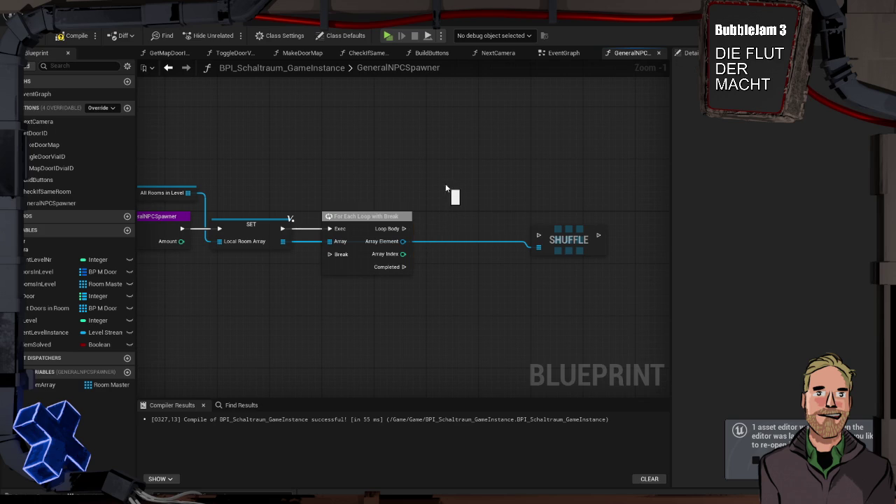
{"action": "right_click", "coordinate": [425, 193]}
{"action": "key", "text": "Escape"}
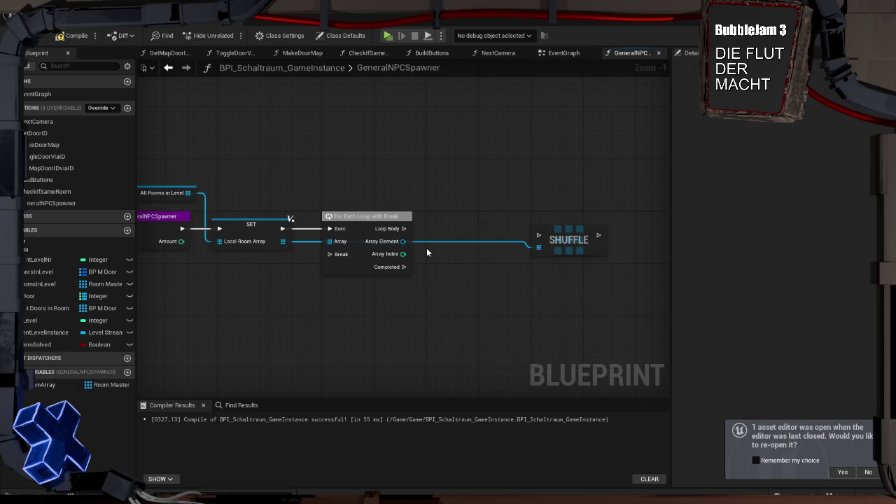
Cast the loop's Array Element to BP_RoomMaster and wire the loop body into the cast.
{"action": "left_click_drag", "start_coordinate": [403, 241], "coordinate": [428, 225]}
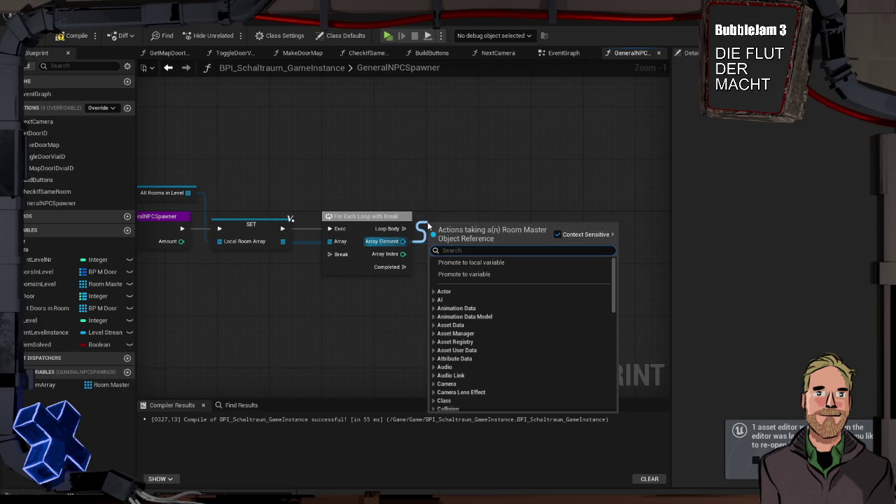
{"action": "type", "text": "exit"}
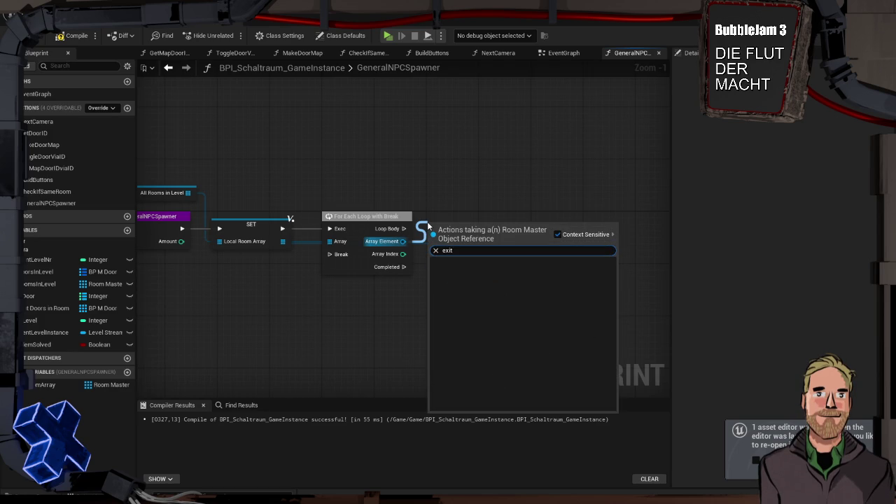
{"action": "key", "text": "BackSpace"}
{"action": "key", "text": "BackSpace"}
{"action": "key", "text": "Escape"}
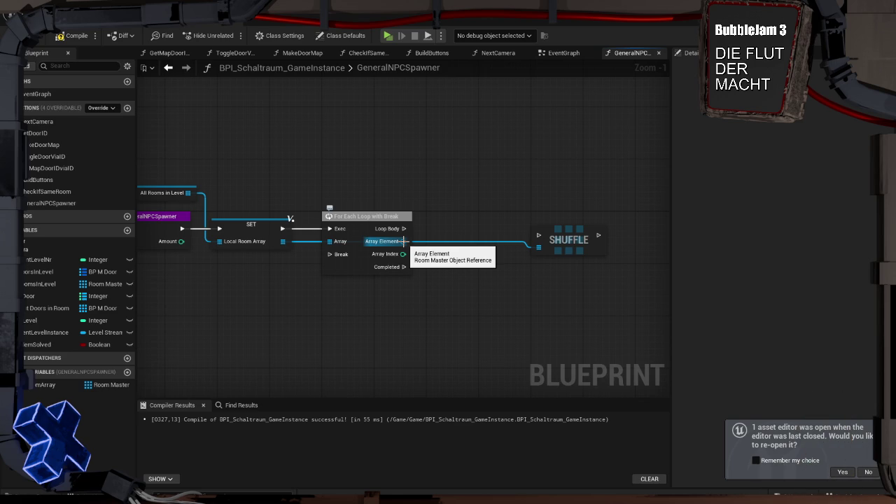
{"action": "mouse_move", "coordinate": [404, 240]}
{"action": "left_mouse_down"}
{"action": "mouse_move", "coordinate": [415, 245]}
{"action": "mouse_move", "coordinate": [428, 222]}
{"action": "left_mouse_up"}
{"action": "type", "text": "cast to bp"}
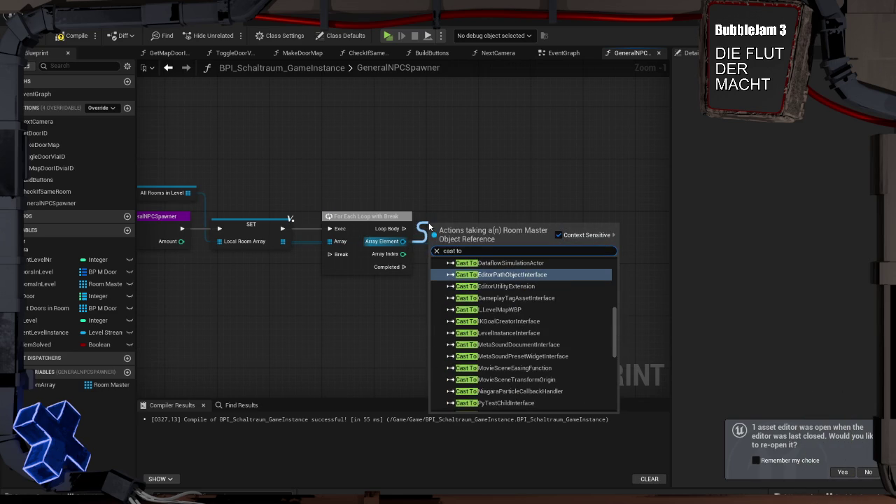
{"action": "key", "text": "Up"}
{"action": "key", "text": "Return"}
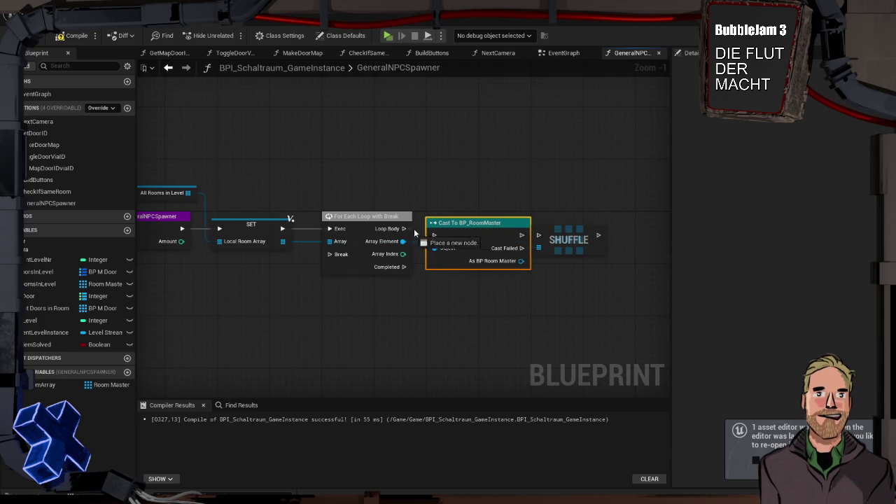
{"action": "left_click_drag", "start_coordinate": [574, 233], "coordinate": [644, 233]}
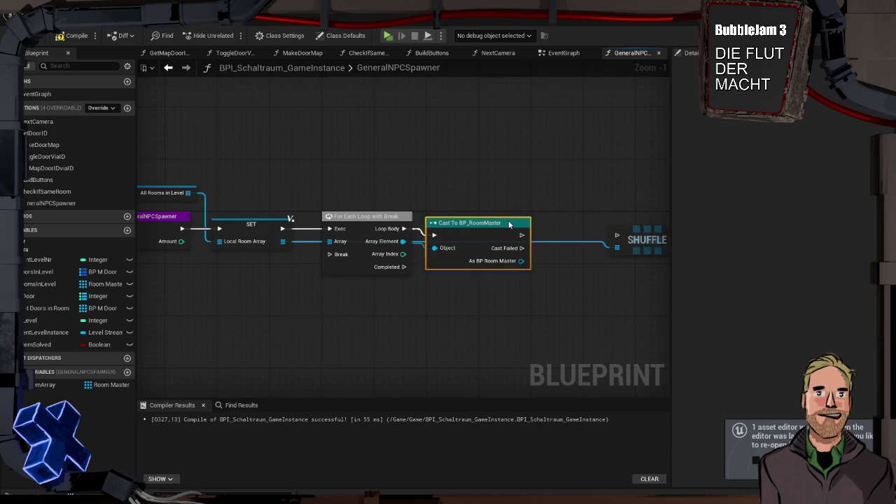
{"action": "mouse_move", "coordinate": [510, 186]}
{"action": "left_mouse_down"}
{"action": "mouse_move", "coordinate": [301, 180]}
{"action": "mouse_move", "coordinate": [342, 163]}
{"action": "left_mouse_up"}
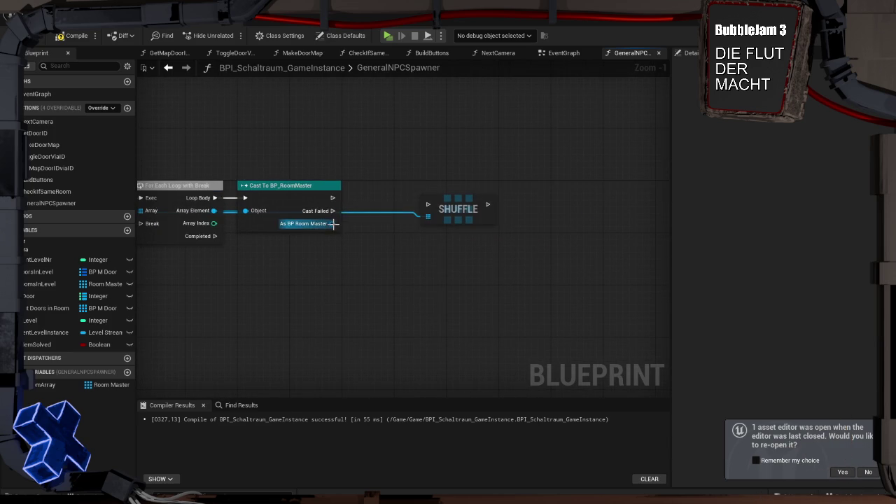
Add a Get Is Exit node, convert it to a branch, and run it after a successful cast.
{"action": "left_click_drag", "start_coordinate": [332, 223], "coordinate": [357, 198]}
{"action": "type", "text": "is x"}
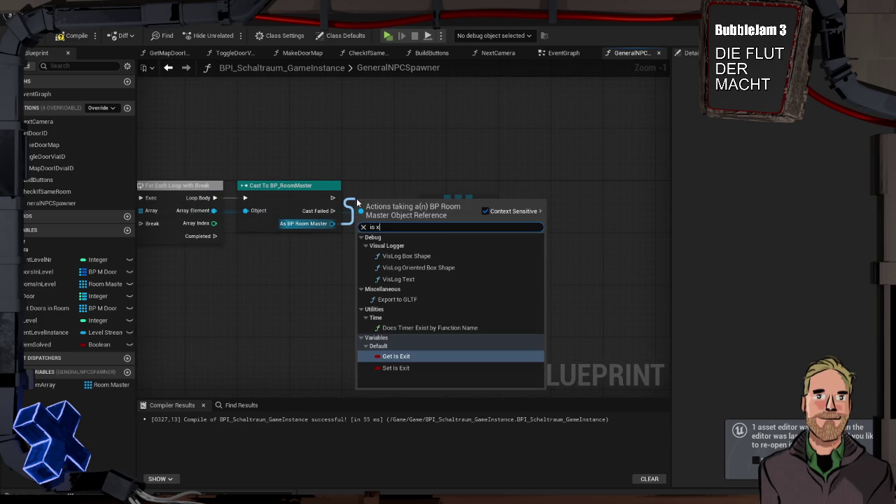
{"action": "key", "text": "Return"}
{"action": "left_click", "coordinate": [385, 203]}
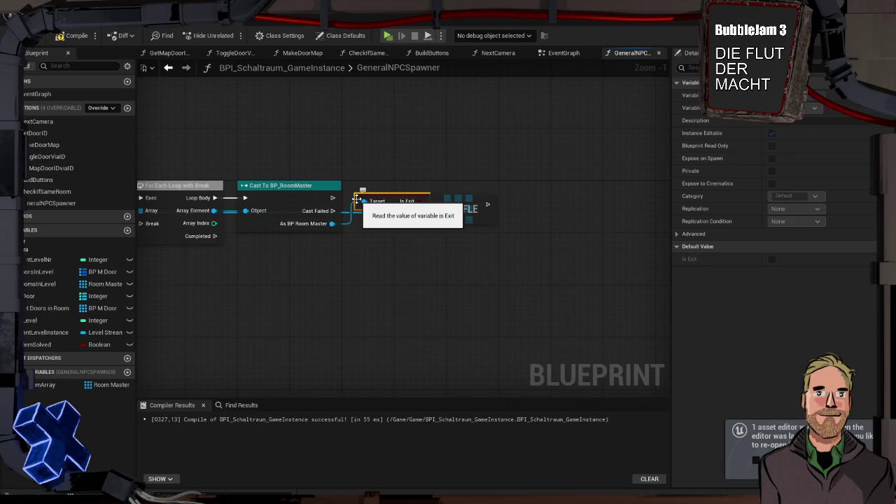
{"action": "mouse_move", "coordinate": [389, 203]}
{"action": "left_mouse_down"}
{"action": "mouse_move", "coordinate": [306, 247]}
{"action": "mouse_move", "coordinate": [390, 196]}
{"action": "left_mouse_up"}
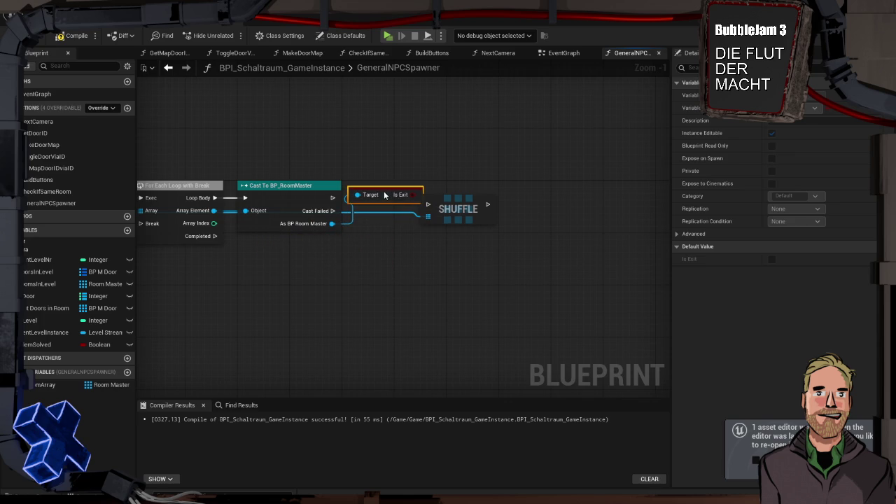
{"action": "left_click_drag", "start_coordinate": [442, 203], "coordinate": [527, 203]}
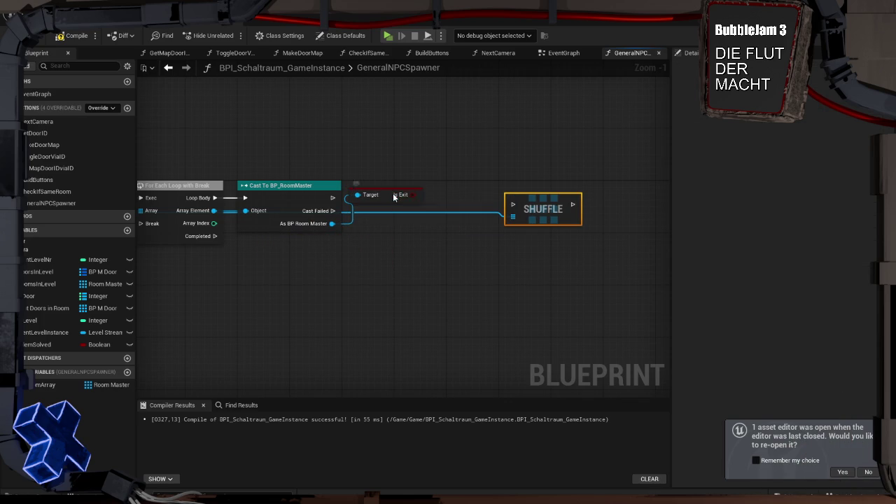
{"action": "right_click", "coordinate": [401, 196]}
{"action": "left_click", "coordinate": [428, 294]}
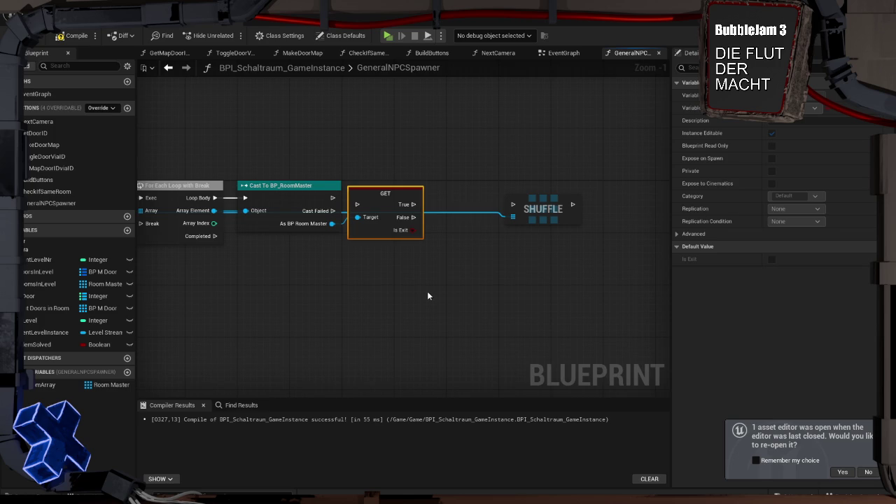
{"action": "left_click_drag", "start_coordinate": [384, 194], "coordinate": [391, 187]}
{"action": "left_click_drag", "start_coordinate": [332, 197], "coordinate": [363, 197]}
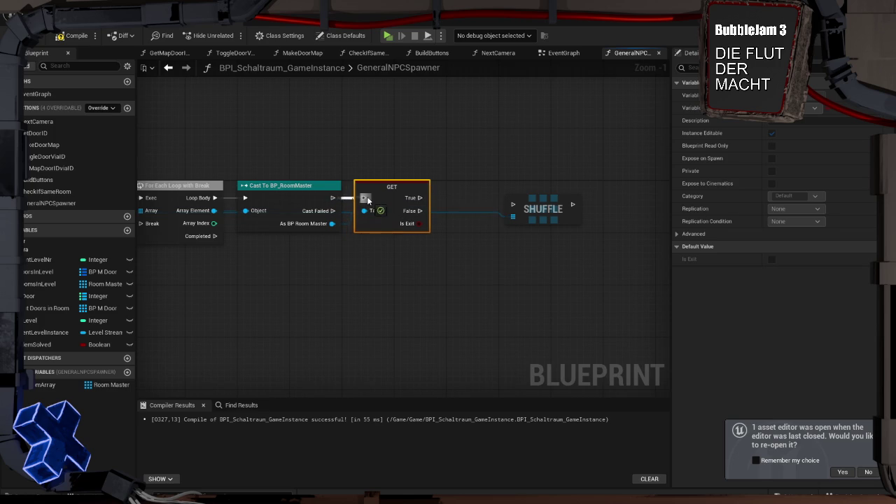
Add an array Remove Item node for the loop's Array Element after the branch.
{"action": "left_click", "coordinate": [382, 156]}
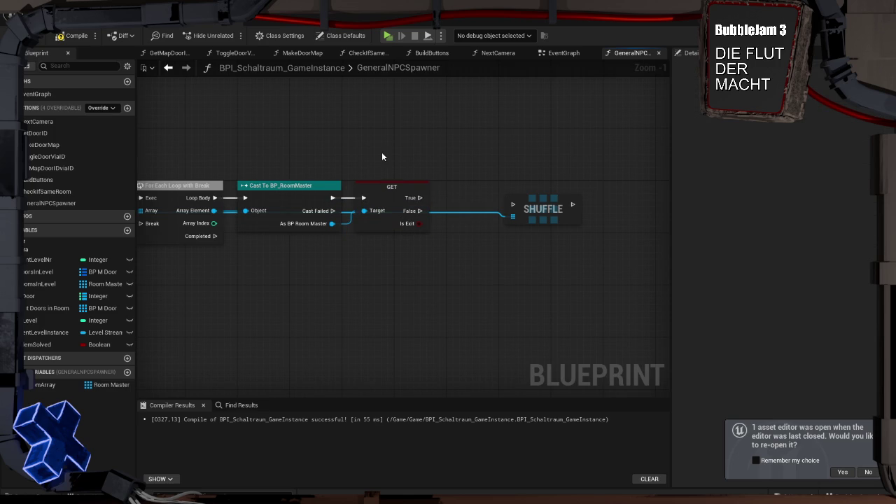
{"action": "mouse_move", "coordinate": [378, 262]}
{"action": "left_mouse_down"}
{"action": "mouse_move", "coordinate": [433, 273]}
{"action": "mouse_move", "coordinate": [458, 256]}
{"action": "mouse_move", "coordinate": [431, 258]}
{"action": "left_mouse_up"}
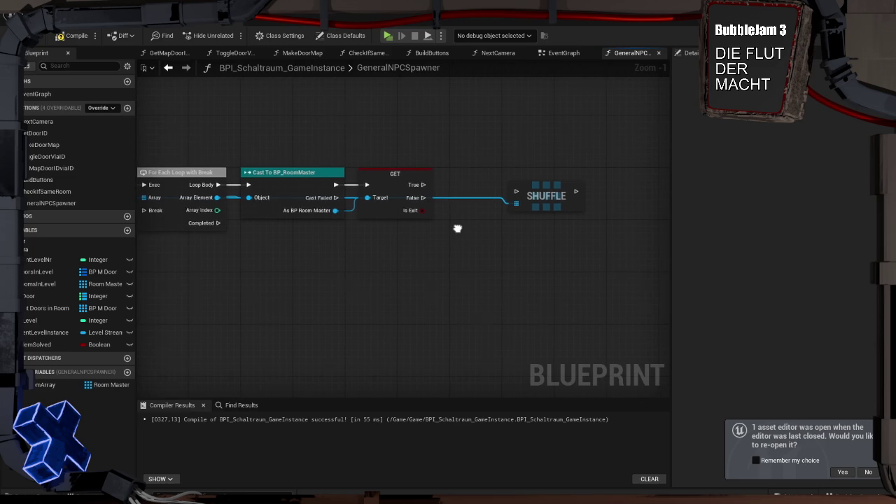
{"action": "left_click_drag", "start_coordinate": [464, 229], "coordinate": [484, 230]}
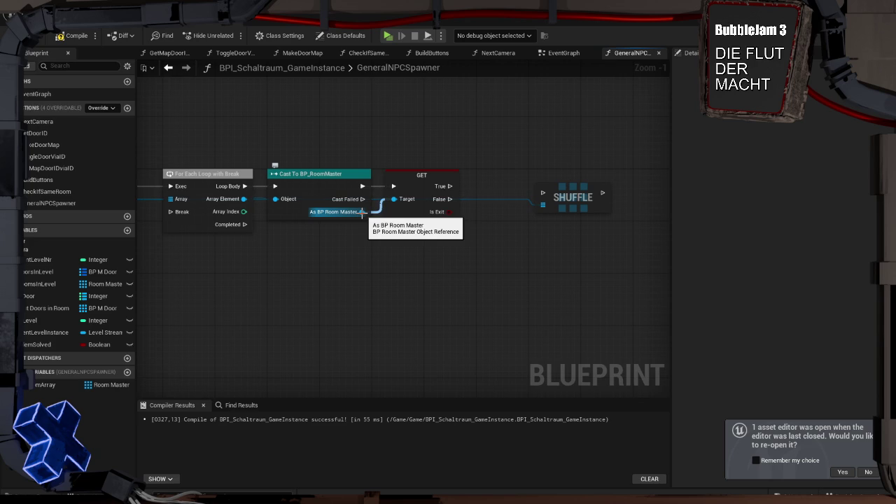
{"action": "left_click_drag", "start_coordinate": [451, 199], "coordinate": [479, 178]}
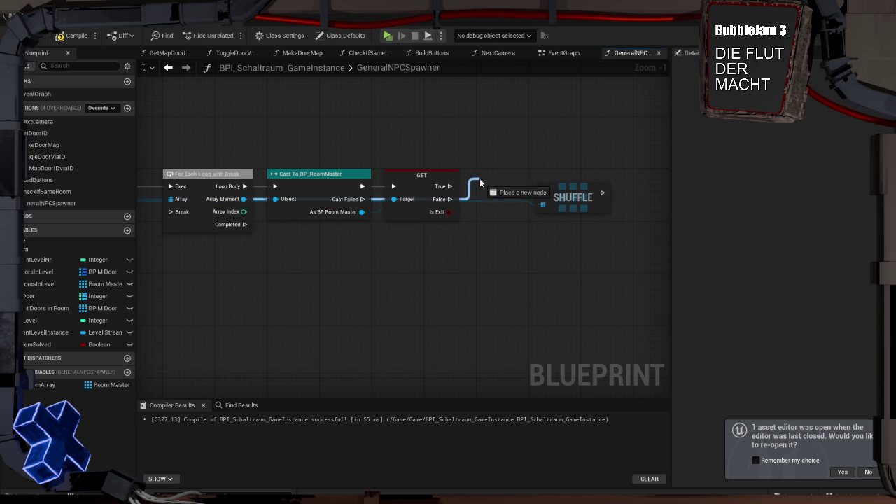
{"action": "type", "text": "remove"}
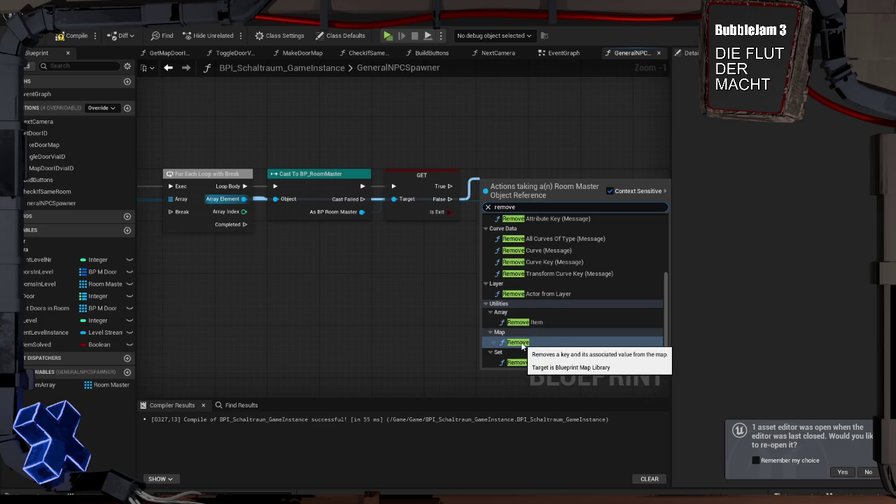
{"action": "key", "text": "Return"}
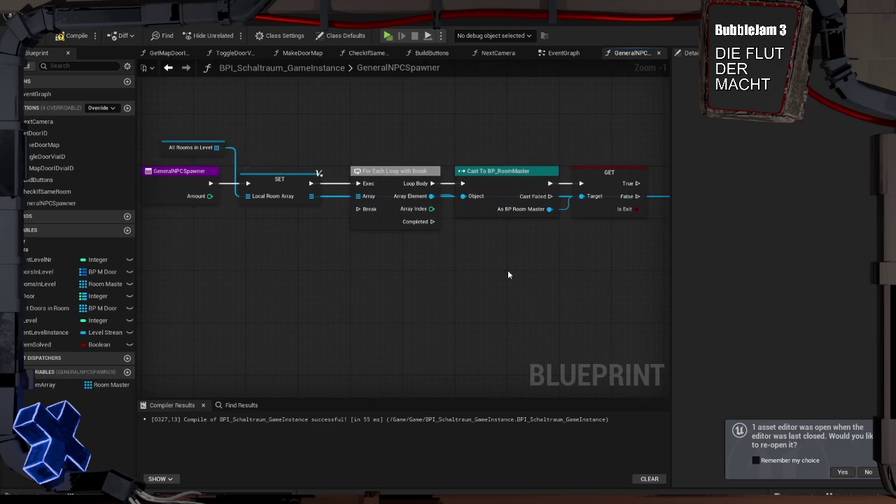
{"action": "left_click_drag", "start_coordinate": [515, 271], "coordinate": [491, 271]}
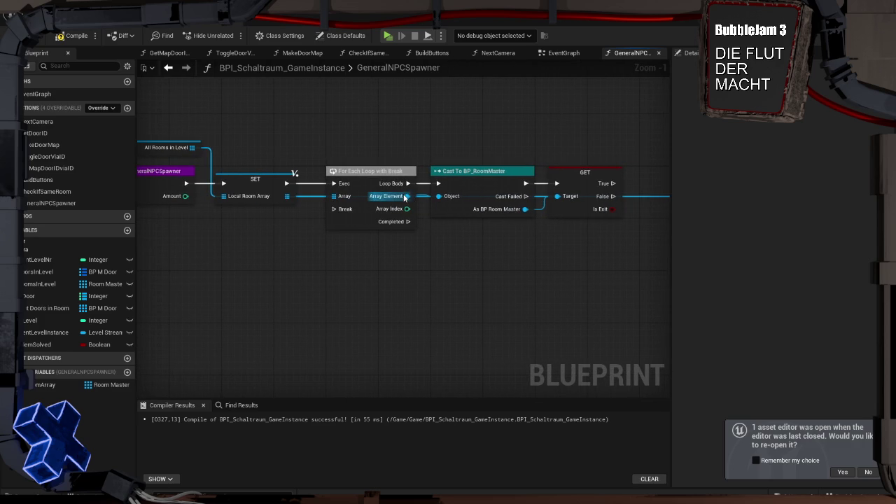
{"action": "left_click_drag", "start_coordinate": [408, 196], "coordinate": [633, 150]}
{"action": "type", "text": "remove"}
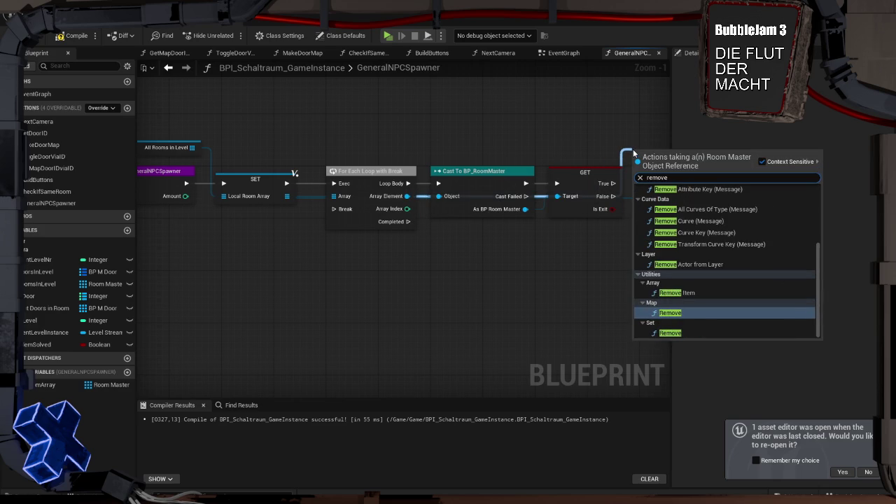
{"action": "key", "text": "Up"}
{"action": "key", "text": "Up"}
{"action": "key", "text": "Return"}
Wire Local Room Array and the branch's True output into Remove, then delete the Shuffle node.
{"action": "mouse_move", "coordinate": [565, 143]}
{"action": "left_mouse_down"}
{"action": "mouse_move", "coordinate": [349, 125]}
{"action": "mouse_move", "coordinate": [482, 127]}
{"action": "left_mouse_up"}
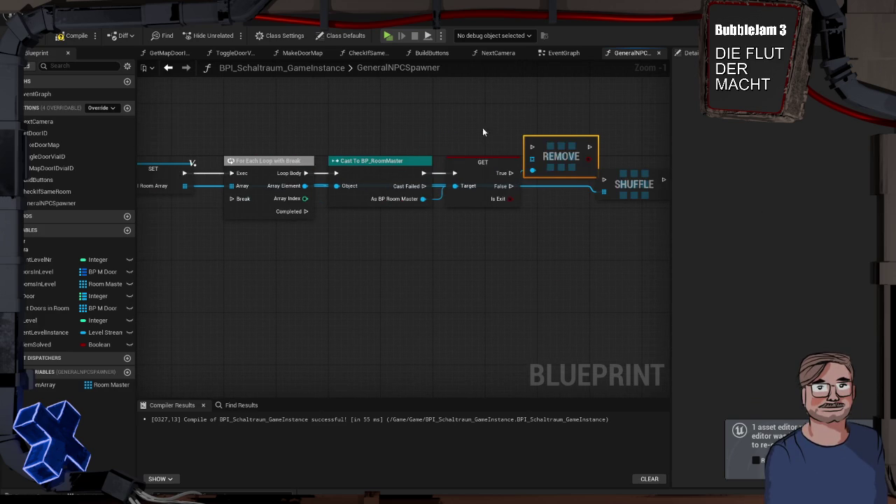
{"action": "mouse_move", "coordinate": [184, 185]}
{"action": "left_mouse_down"}
{"action": "mouse_move", "coordinate": [329, 183]}
{"action": "mouse_move", "coordinate": [536, 158]}
{"action": "mouse_move", "coordinate": [571, 179]}
{"action": "left_mouse_up"}
{"action": "left_click_drag", "start_coordinate": [511, 173], "coordinate": [536, 172]}
{"action": "mouse_move", "coordinate": [607, 147]}
{"action": "left_mouse_down"}
{"action": "mouse_move", "coordinate": [500, 143]}
{"action": "mouse_move", "coordinate": [560, 168]}
{"action": "mouse_move", "coordinate": [350, 214]}
{"action": "mouse_move", "coordinate": [250, 254]}
{"action": "mouse_move", "coordinate": [199, 262]}
{"action": "mouse_move", "coordinate": [188, 247]}
{"action": "left_mouse_up"}
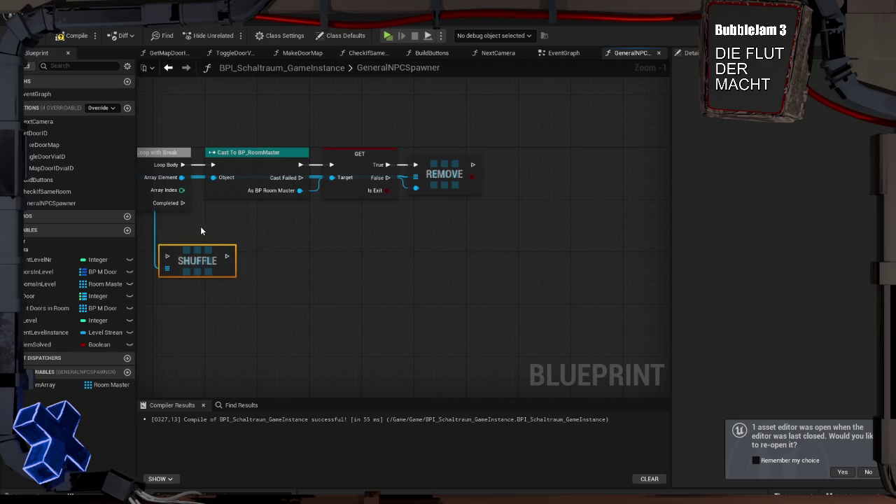
{"action": "key", "text": "Delete"}
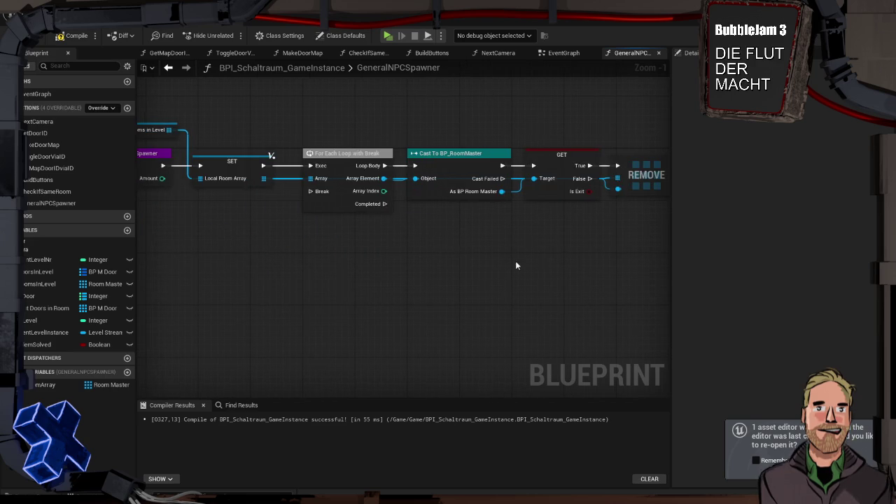
Rearrange the loop nodes and add a Shuffle on Local Room Array that runs when the loop completes.
{"action": "mouse_move", "coordinate": [537, 238]}
{"action": "left_mouse_down"}
{"action": "mouse_move", "coordinate": [220, 138]}
{"action": "mouse_move", "coordinate": [261, 147]}
{"action": "mouse_move", "coordinate": [237, 147]}
{"action": "mouse_move", "coordinate": [233, 112]}
{"action": "mouse_move", "coordinate": [229, 148]}
{"action": "mouse_move", "coordinate": [229, 97]}
{"action": "mouse_move", "coordinate": [226, 116]}
{"action": "mouse_move", "coordinate": [219, 103]}
{"action": "left_mouse_up"}
{"action": "left_click_drag", "start_coordinate": [249, 210], "coordinate": [372, 224]}
{"action": "mouse_move", "coordinate": [652, 120]}
{"action": "left_mouse_down"}
{"action": "mouse_move", "coordinate": [664, 162]}
{"action": "mouse_move", "coordinate": [576, 204]}
{"action": "mouse_move", "coordinate": [198, 155]}
{"action": "left_mouse_up"}
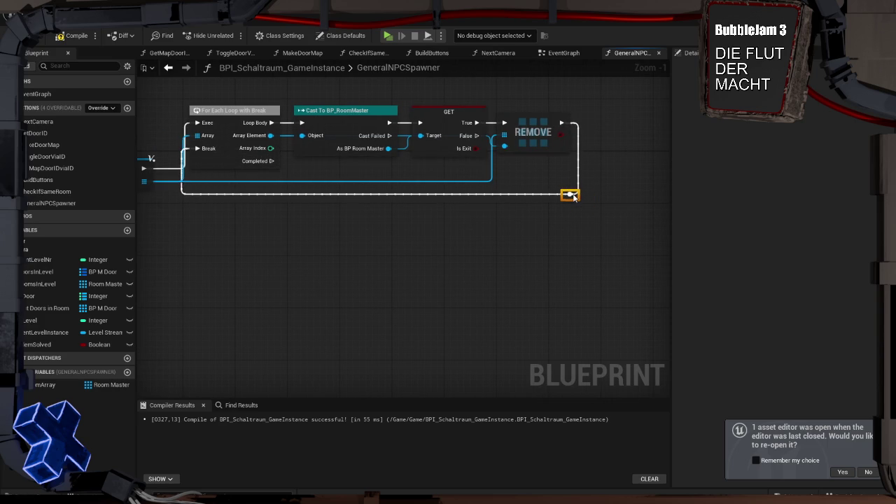
{"action": "mouse_move", "coordinate": [355, 214]}
{"action": "left_mouse_down"}
{"action": "mouse_move", "coordinate": [473, 167]}
{"action": "mouse_move", "coordinate": [509, 214]}
{"action": "left_mouse_up"}
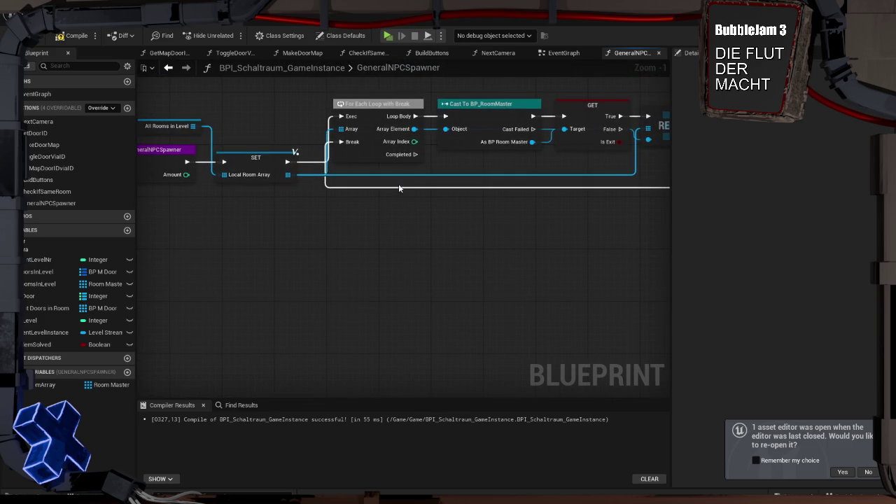
{"action": "left_click_drag", "start_coordinate": [287, 175], "coordinate": [404, 262]}
{"action": "type", "text": "shuffle"}
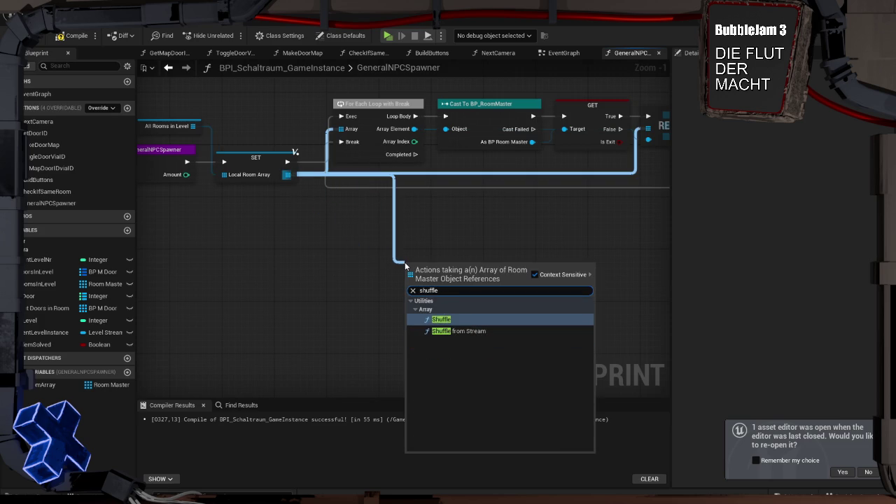
{"action": "key", "text": "Return"}
{"action": "mouse_move", "coordinate": [415, 154]}
{"action": "left_mouse_down"}
{"action": "mouse_move", "coordinate": [406, 273]}
{"action": "mouse_move", "coordinate": [419, 222]}
{"action": "mouse_move", "coordinate": [465, 217]}
{"action": "left_mouse_up"}
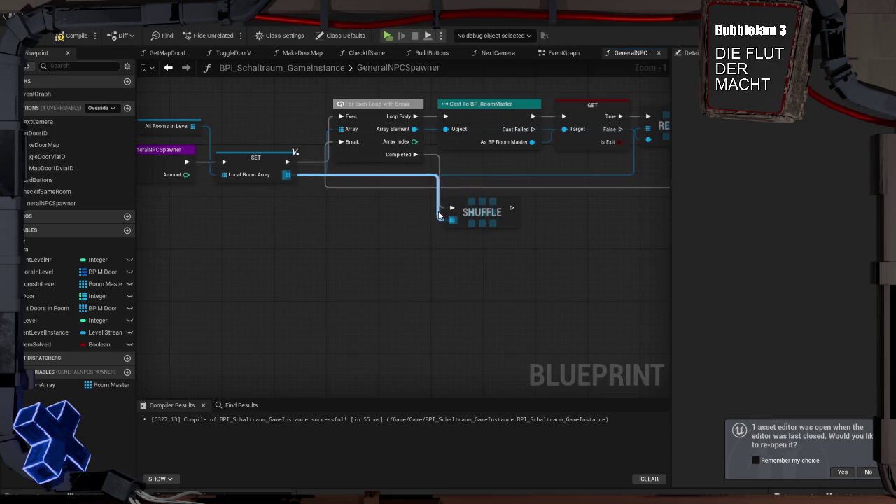
{"action": "mouse_move", "coordinate": [478, 212]}
{"action": "left_mouse_down"}
{"action": "mouse_move", "coordinate": [503, 211]}
{"action": "mouse_move", "coordinate": [490, 212]}
{"action": "left_mouse_up"}
Add a Length node reading the shuffled Local Room Array.
{"action": "mouse_move", "coordinate": [433, 207]}
{"action": "left_mouse_down"}
{"action": "mouse_move", "coordinate": [434, 242]}
{"action": "mouse_move", "coordinate": [485, 241]}
{"action": "left_mouse_up"}
{"action": "type", "text": "length"}
{"action": "key", "text": "Return"}
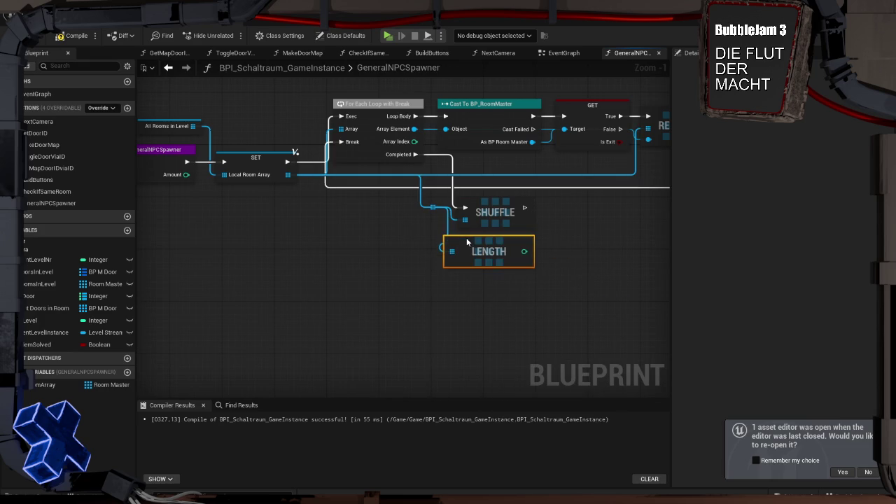
{"action": "left_click_drag", "start_coordinate": [338, 251], "coordinate": [388, 249]}
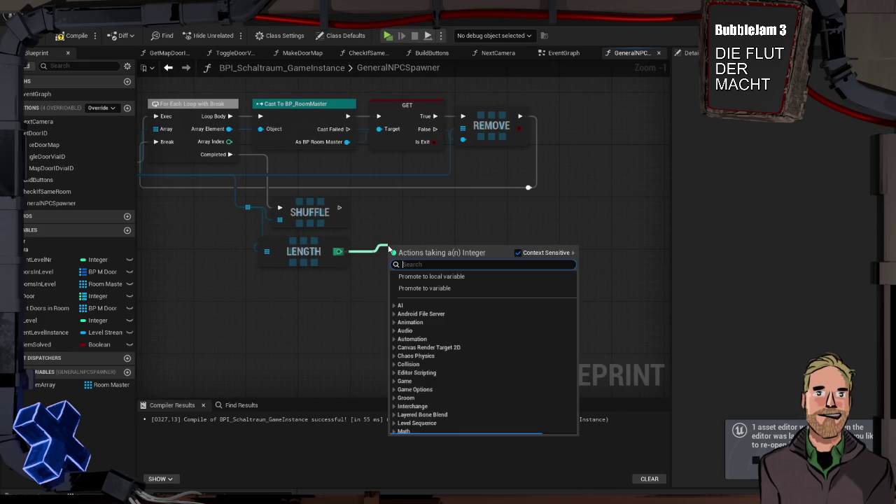
Add a Random Integer in Range node with Min 1 and Max fed by Length.
{"action": "type", "text": "random"}
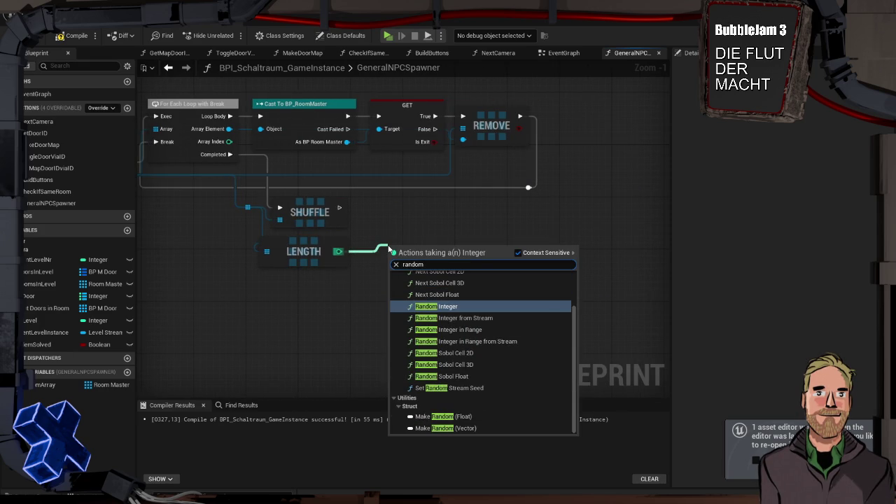
{"action": "key", "text": "Down"}
{"action": "key", "text": "Down"}
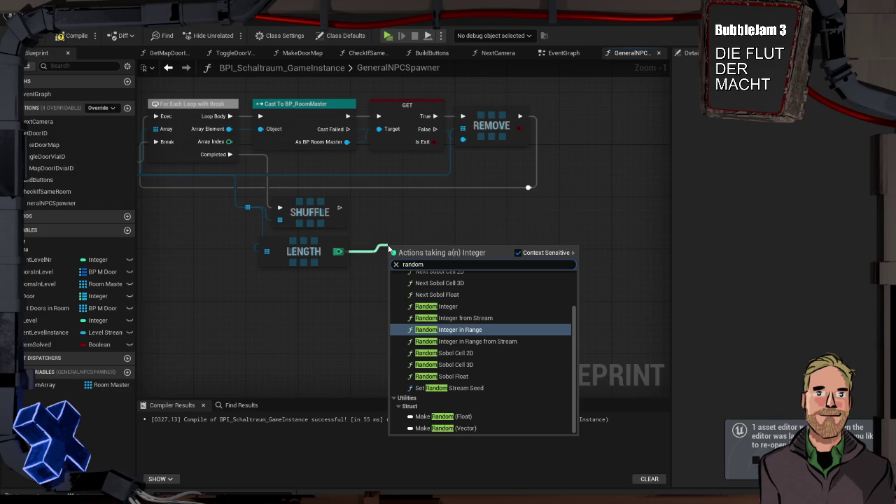
{"action": "key", "text": "Return"}
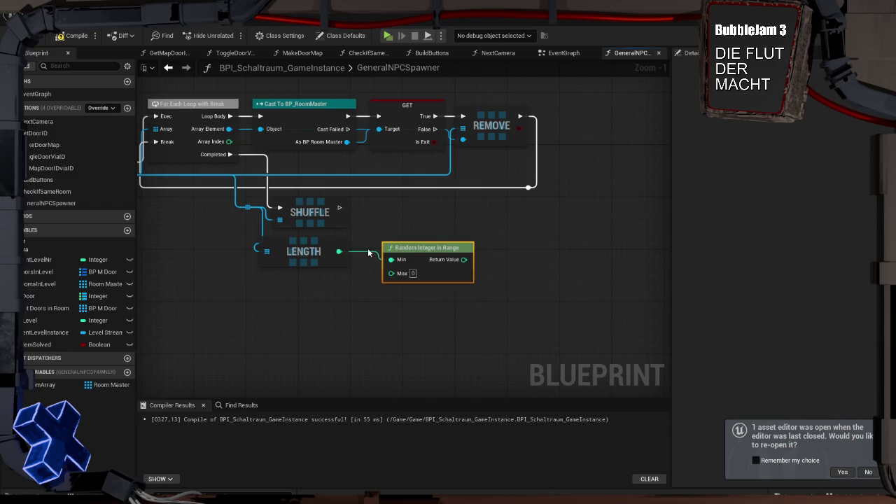
{"action": "mouse_move", "coordinate": [391, 260]}
{"action": "left_mouse_down"}
{"action": "mouse_move", "coordinate": [366, 271]}
{"action": "mouse_move", "coordinate": [393, 275]}
{"action": "mouse_move", "coordinate": [457, 242]}
{"action": "mouse_move", "coordinate": [441, 223]}
{"action": "mouse_move", "coordinate": [450, 233]}
{"action": "left_mouse_up"}
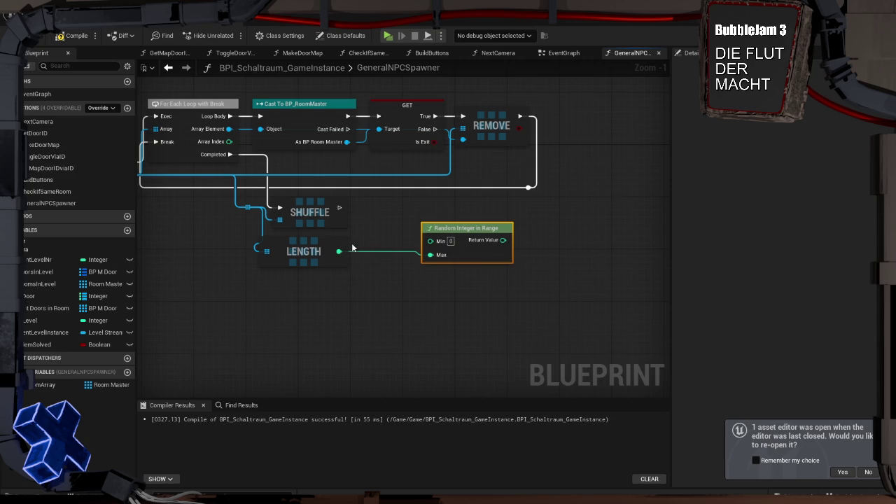
{"action": "mouse_move", "coordinate": [445, 229]}
{"action": "left_mouse_down"}
{"action": "mouse_move", "coordinate": [413, 230]}
{"action": "mouse_move", "coordinate": [396, 247]}
{"action": "left_mouse_up"}
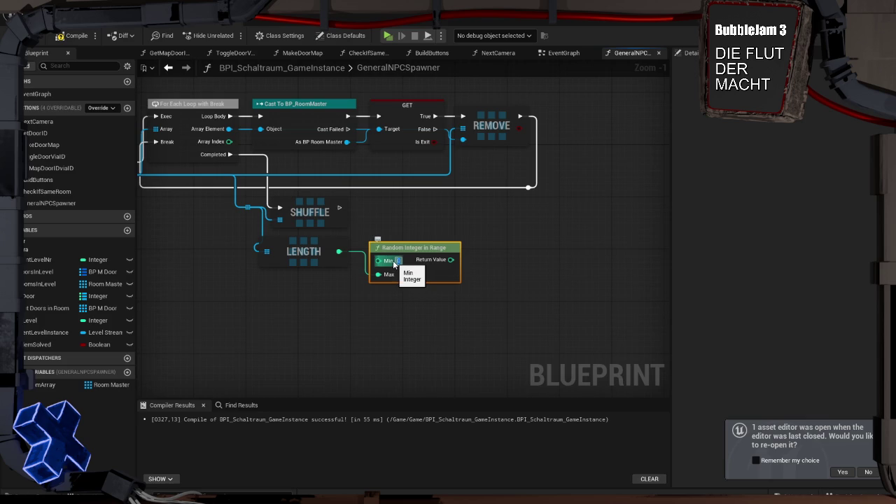
{"action": "left_click", "coordinate": [380, 222]}
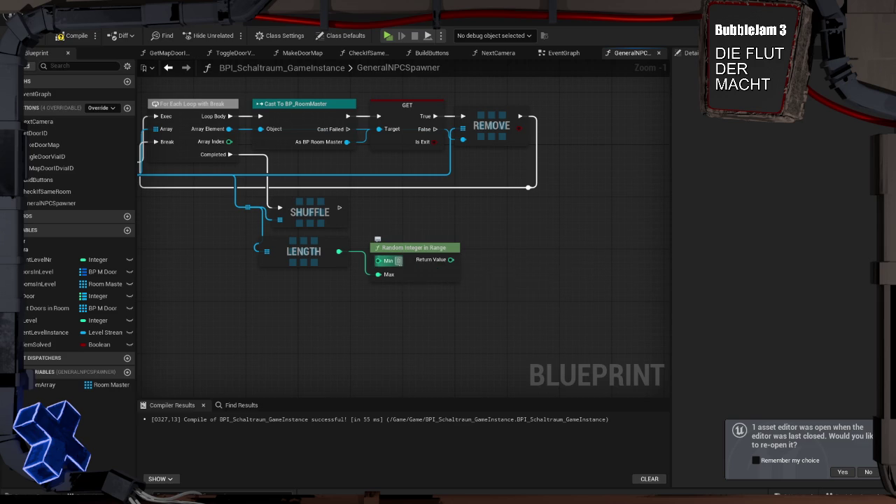
{"action": "left_click", "coordinate": [393, 248]}
{"action": "left_click", "coordinate": [395, 230]}
{"action": "left_click", "coordinate": [401, 141]}
{"action": "key", "text": "ctrl+space"}
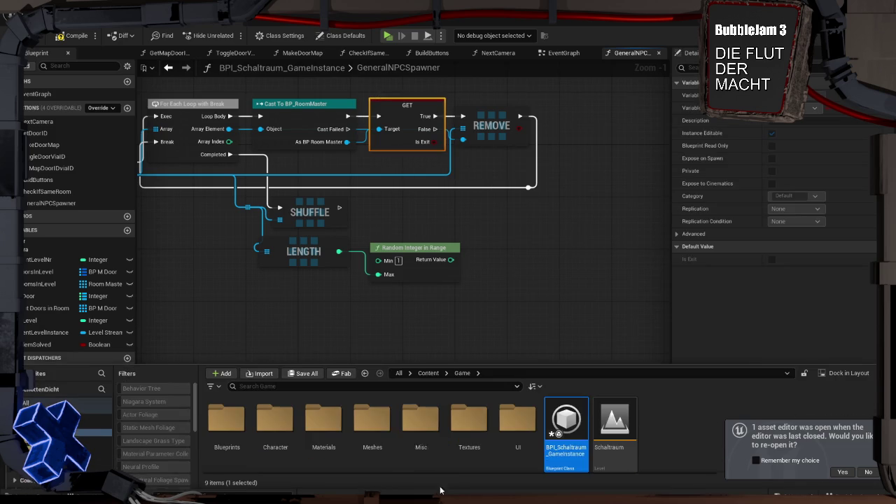
Open BP_RoomMaster from the Blueprints folder in the Content Drawer.
{"action": "double_click", "coordinate": [247, 420]}
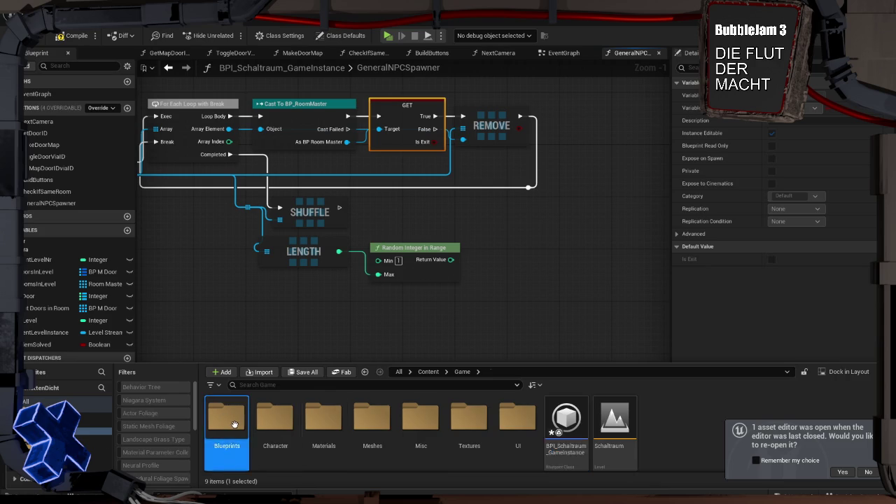
{"action": "left_click", "coordinate": [329, 420]}
{"action": "double_click", "coordinate": [303, 415]}
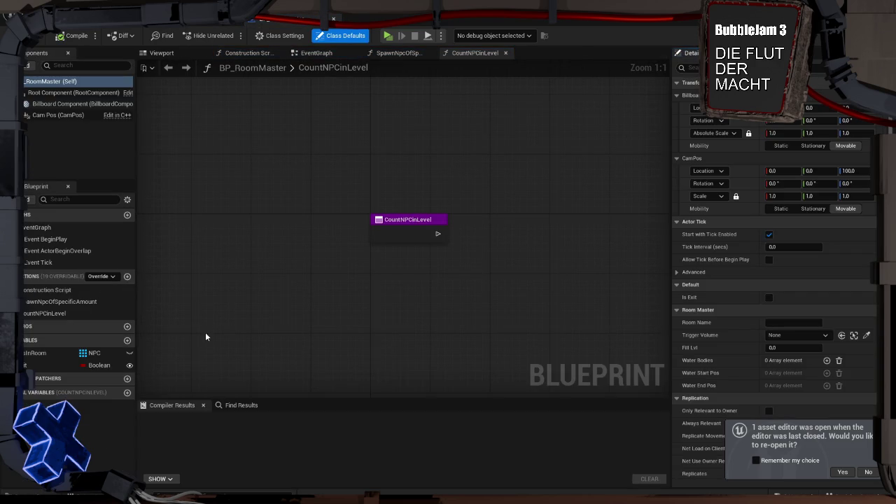
Rename the existing Boolean, add a second instance-editable Boolean, and open the Construction Script.
{"action": "left_click", "coordinate": [34, 364]}
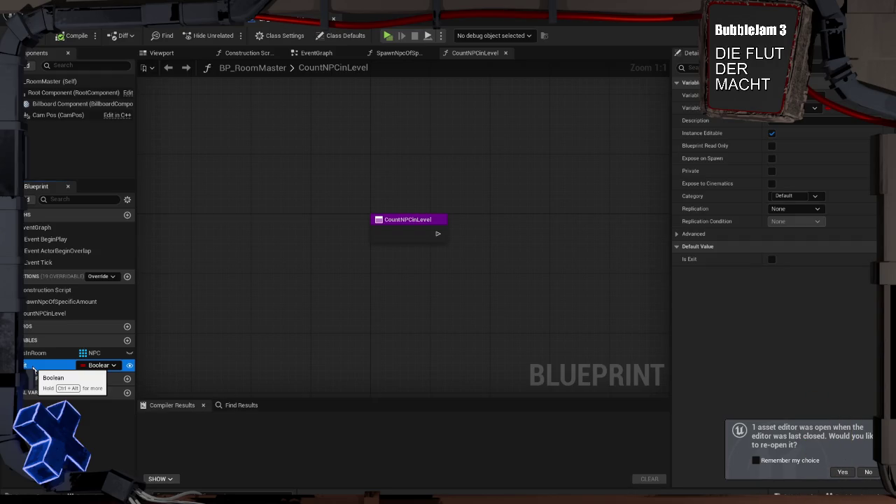
{"action": "left_click", "coordinate": [33, 365]}
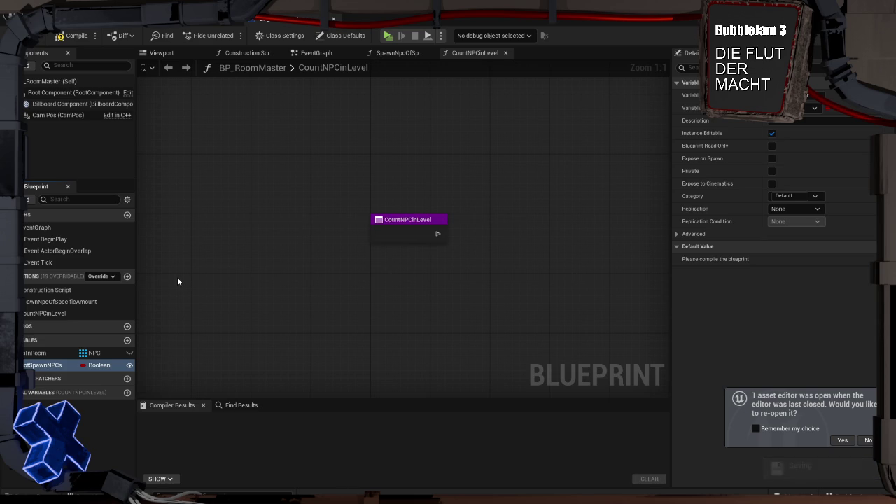
{"action": "left_click", "coordinate": [126, 341]}
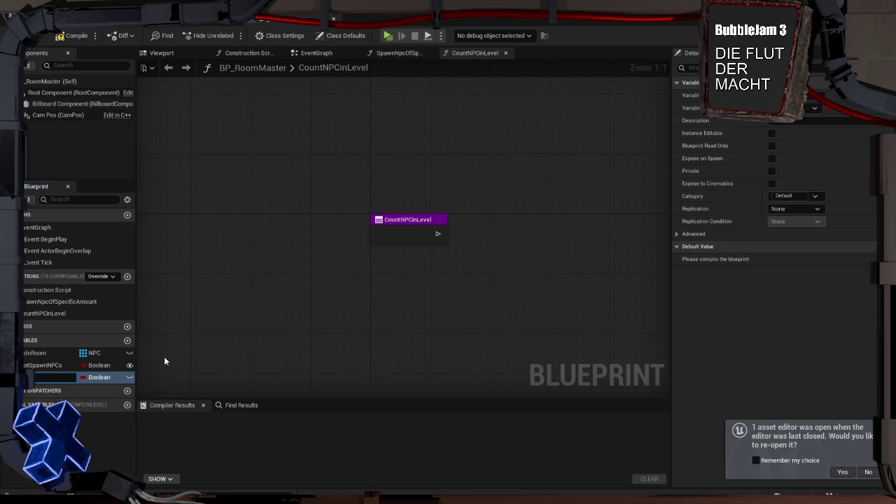
{"action": "key", "text": "Return"}
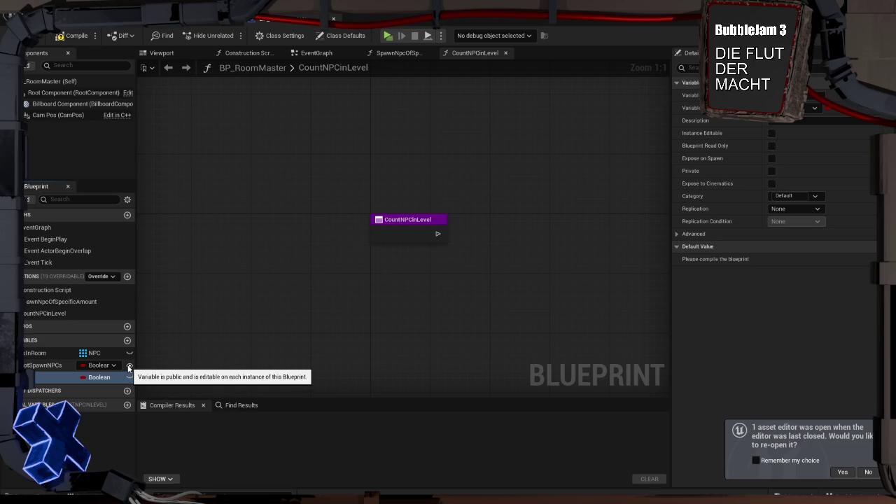
{"action": "left_click", "coordinate": [129, 378]}
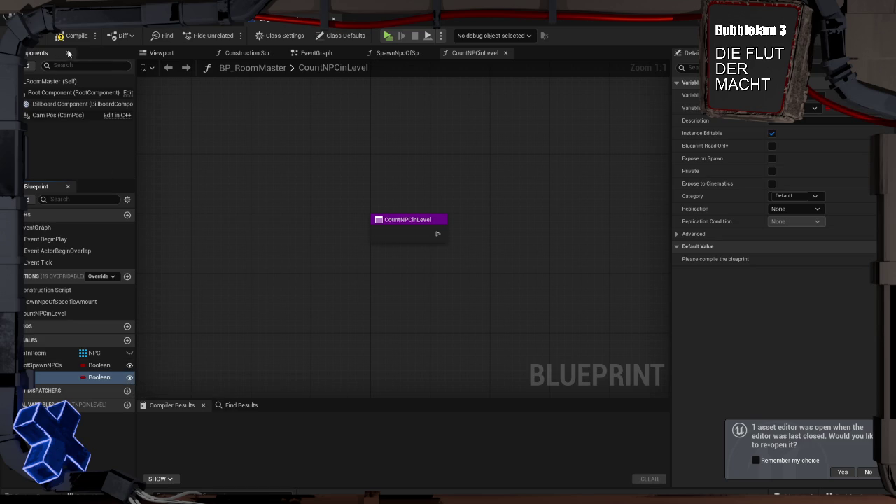
{"action": "double_click", "coordinate": [60, 291]}
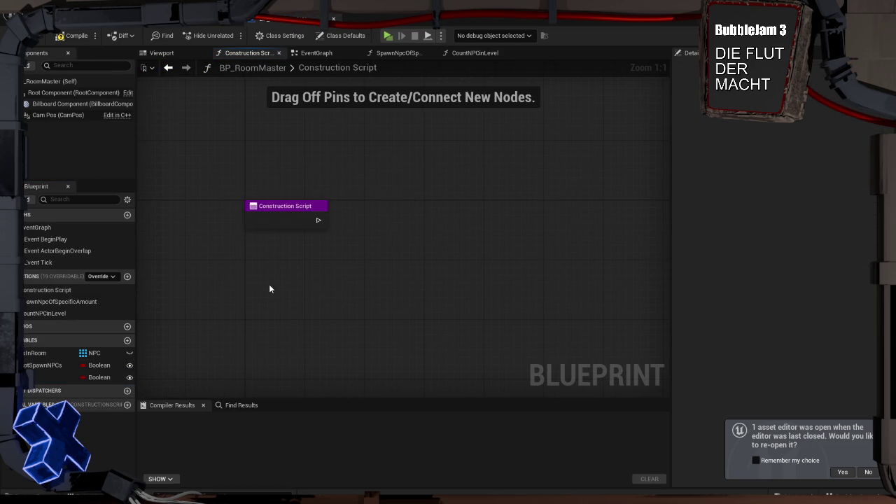
In the Construction Script, set Cannot Spawn NPCs to true when Is Exit is true, then compile.
{"action": "mouse_move", "coordinate": [49, 378]}
{"action": "left_mouse_down"}
{"action": "mouse_move", "coordinate": [282, 159]}
{"action": "mouse_move", "coordinate": [276, 181]}
{"action": "mouse_move", "coordinate": [372, 209]}
{"action": "mouse_move", "coordinate": [319, 219]}
{"action": "mouse_move", "coordinate": [338, 221]}
{"action": "mouse_move", "coordinate": [342, 207]}
{"action": "left_mouse_up"}
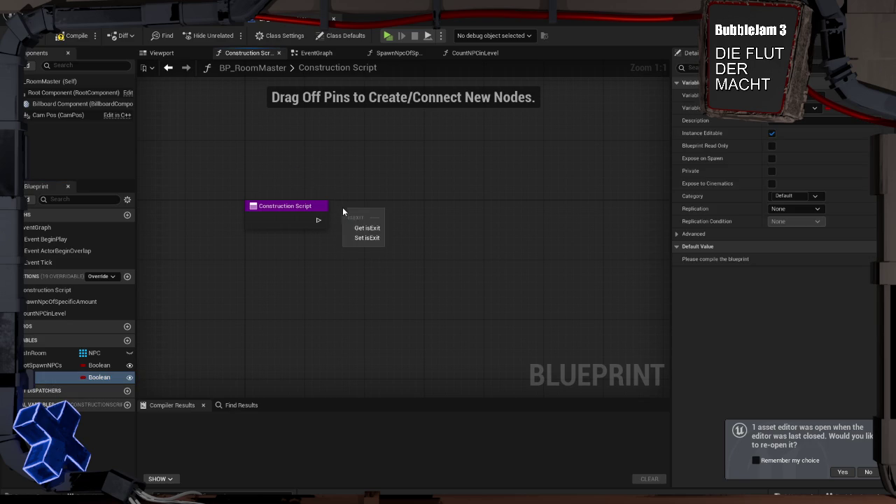
{"action": "left_click", "coordinate": [357, 225]}
{"action": "right_click", "coordinate": [358, 213]}
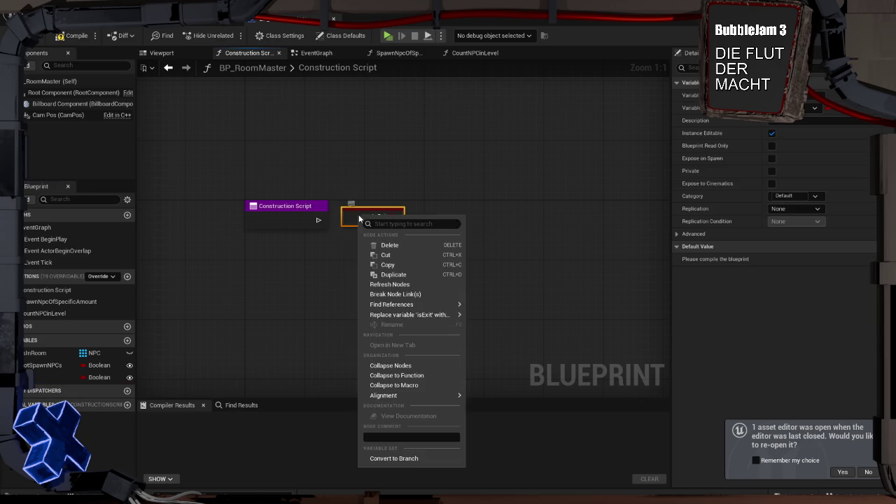
{"action": "left_click", "coordinate": [413, 459]}
{"action": "mouse_move", "coordinate": [319, 219]}
{"action": "left_mouse_down"}
{"action": "mouse_move", "coordinate": [352, 226]}
{"action": "mouse_move", "coordinate": [364, 212]}
{"action": "left_mouse_up"}
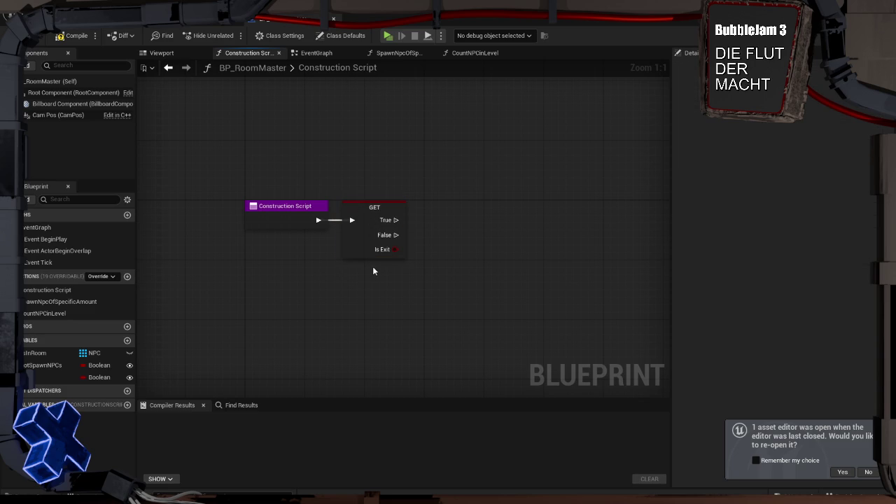
{"action": "mouse_move", "coordinate": [49, 365]}
{"action": "left_mouse_down"}
{"action": "mouse_move", "coordinate": [428, 288]}
{"action": "mouse_move", "coordinate": [395, 220]}
{"action": "left_mouse_up"}
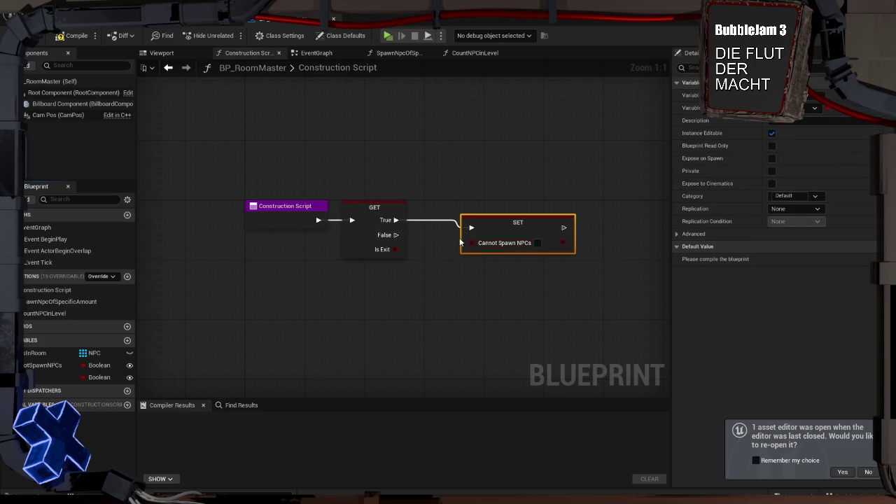
{"action": "left_click_drag", "start_coordinate": [529, 221], "coordinate": [521, 222]}
{"action": "left_click", "coordinate": [530, 235]}
{"action": "left_click", "coordinate": [499, 279]}
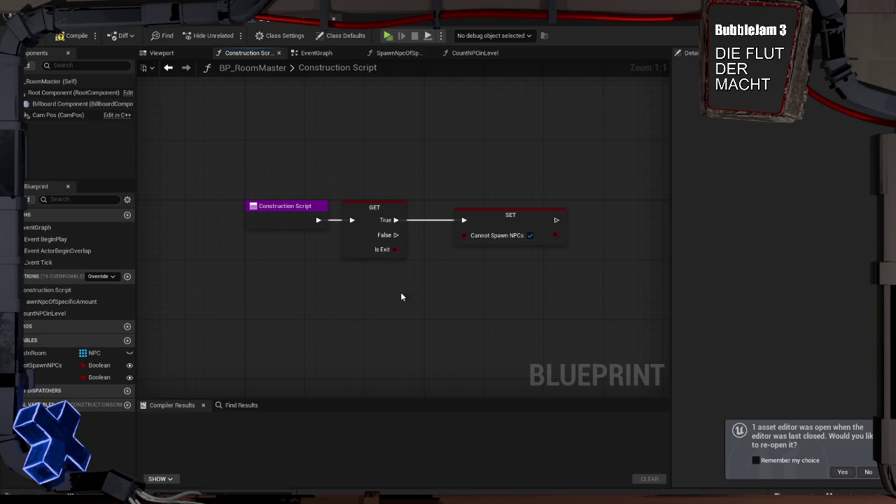
{"action": "left_click", "coordinate": [65, 36]}
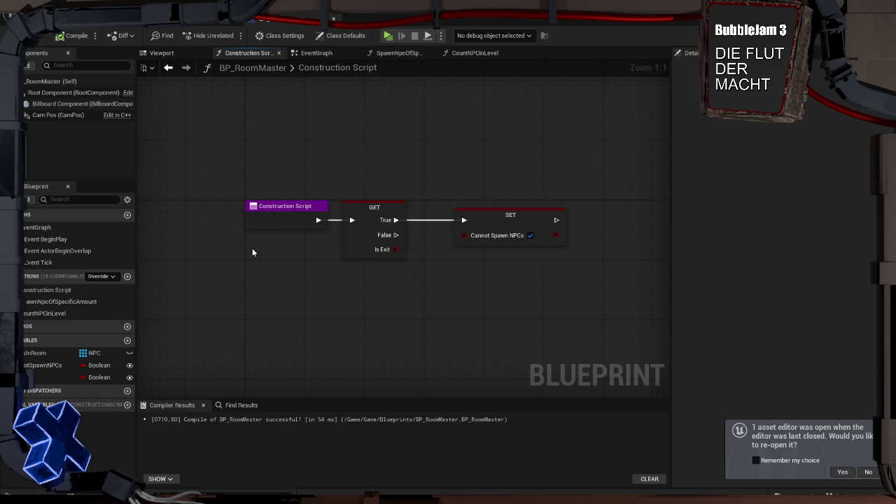
Save BP_RoomMaster, change the Is Exit class default value, and recompile.
{"action": "left_click_drag", "start_coordinate": [509, 229], "coordinate": [501, 229]}
{"action": "left_click", "coordinate": [373, 303]}
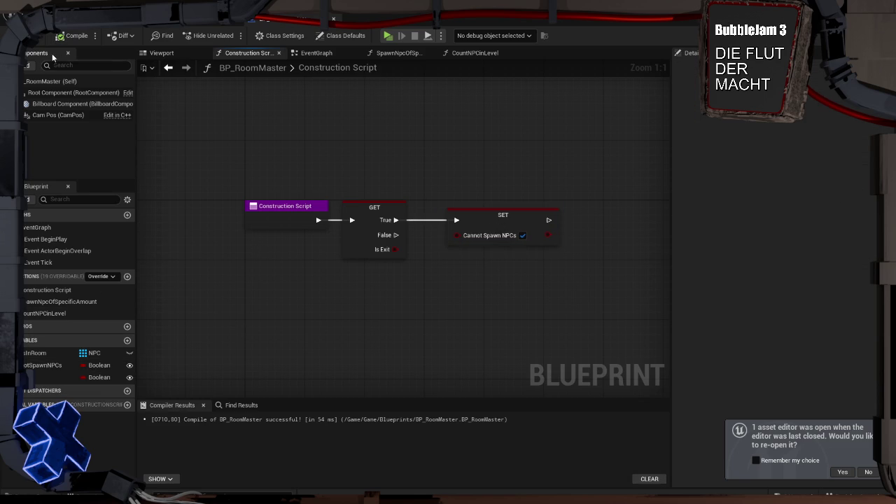
{"action": "key", "text": "ctrl+s"}
{"action": "left_click_drag", "start_coordinate": [487, 224], "coordinate": [477, 225]}
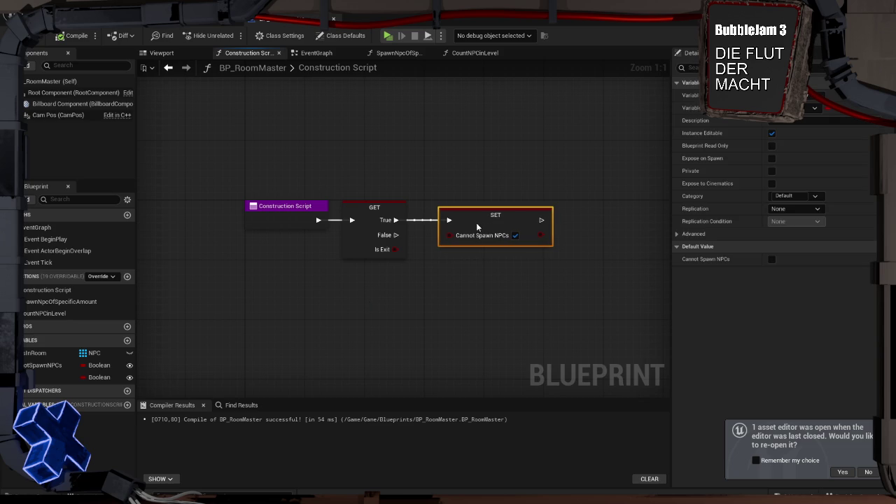
{"action": "key", "text": "ctrl+s"}
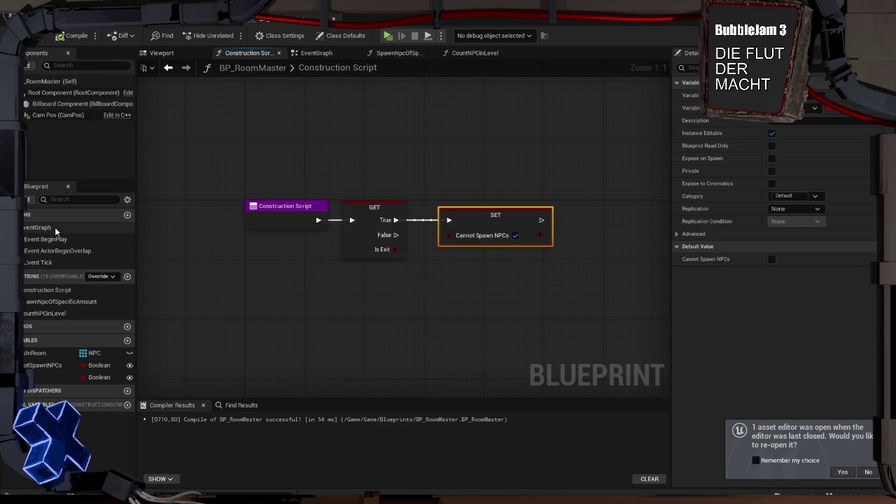
{"action": "left_click", "coordinate": [58, 83]}
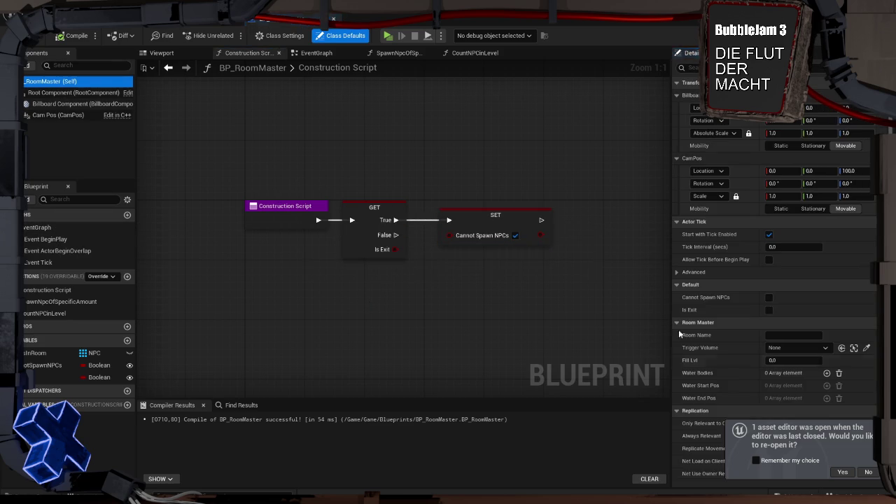
{"action": "left_click", "coordinate": [769, 310]}
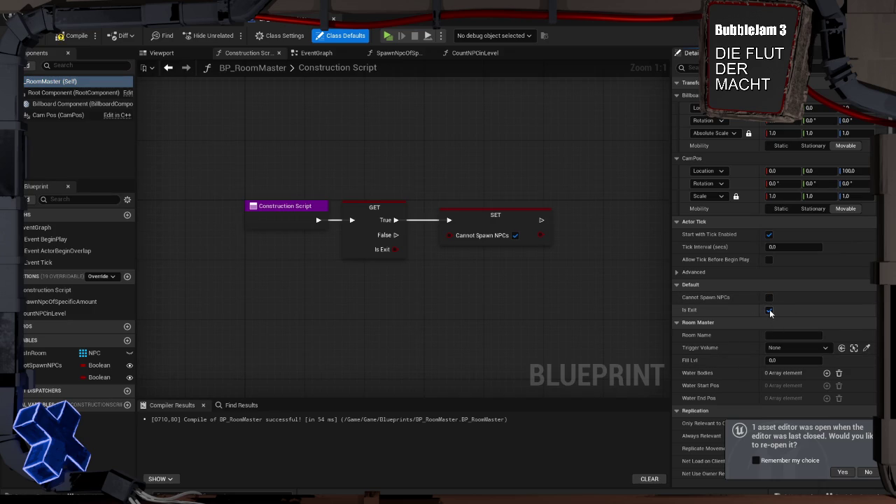
{"action": "left_click_drag", "start_coordinate": [375, 217], "coordinate": [381, 218]}
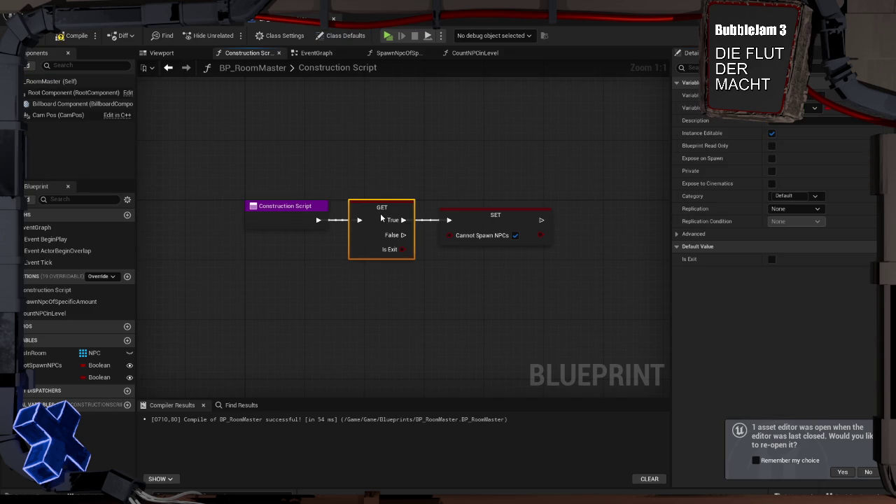
{"action": "left_click", "coordinate": [406, 302]}
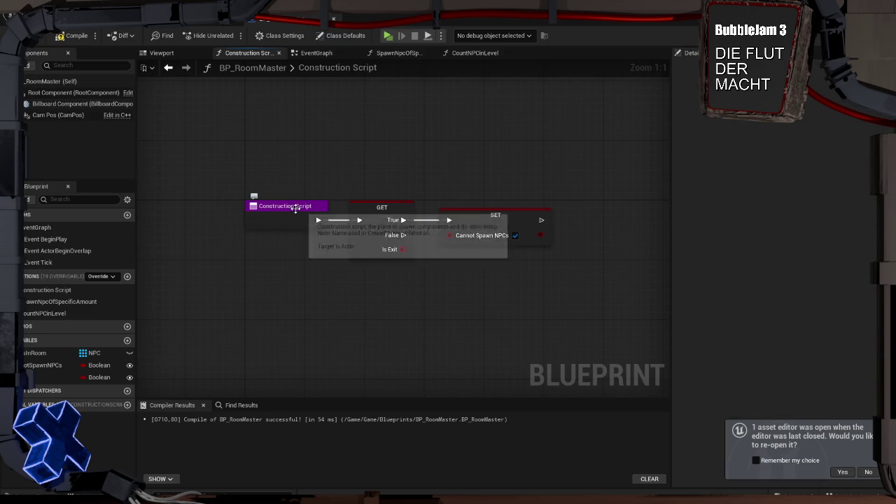
{"action": "left_click", "coordinate": [70, 35]}
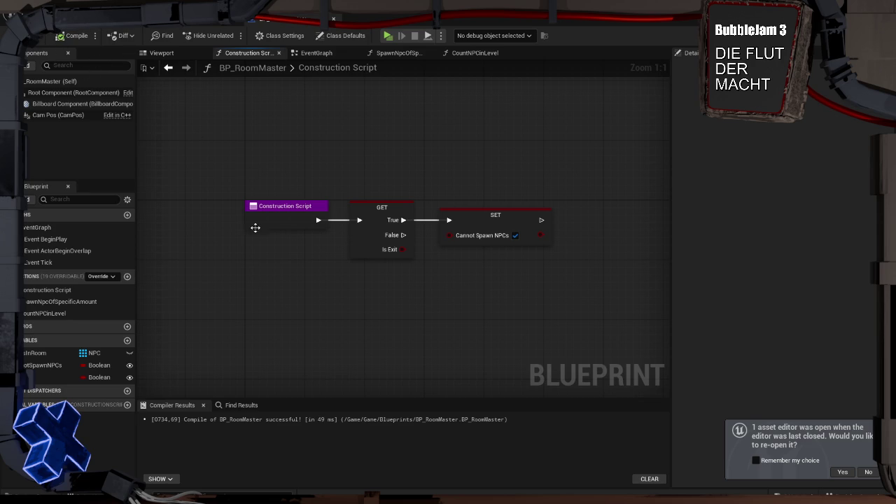
Create a new level named 'test' in the Content/Game folder and save it.
{"action": "key", "text": "ctrl+space"}
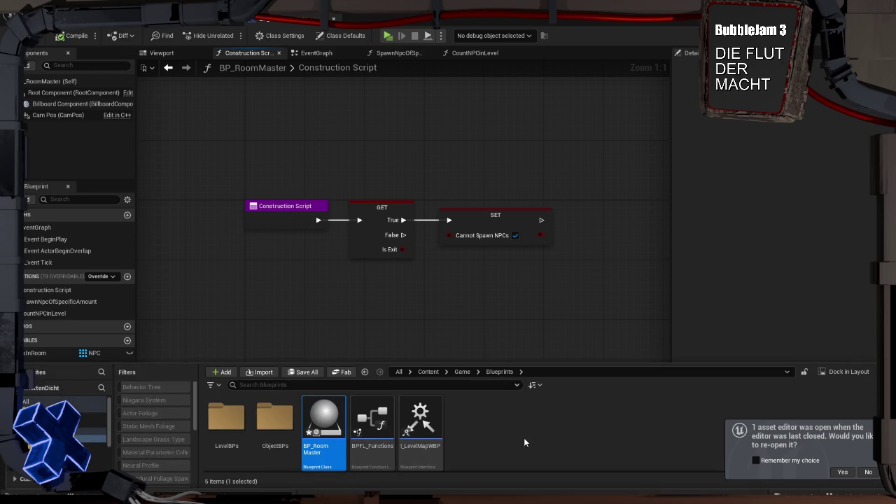
{"action": "left_click", "coordinate": [84, 408]}
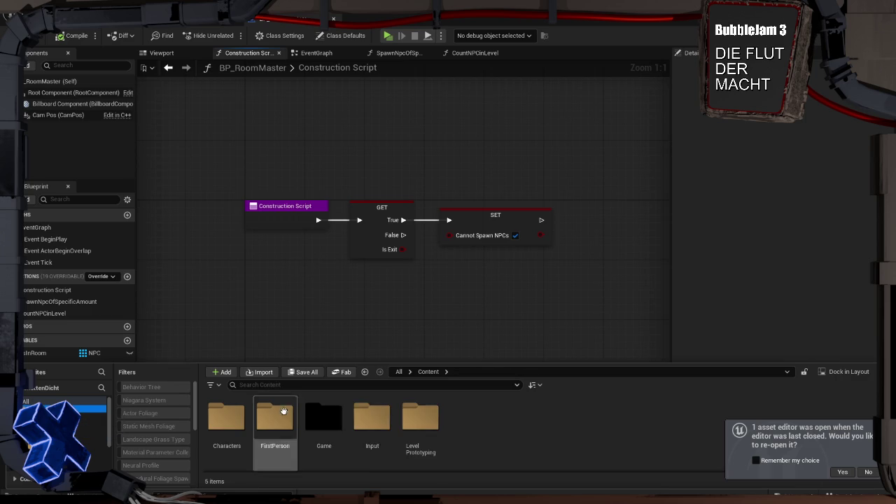
{"action": "left_click", "coordinate": [88, 427]}
{"action": "right_click", "coordinate": [654, 430]}
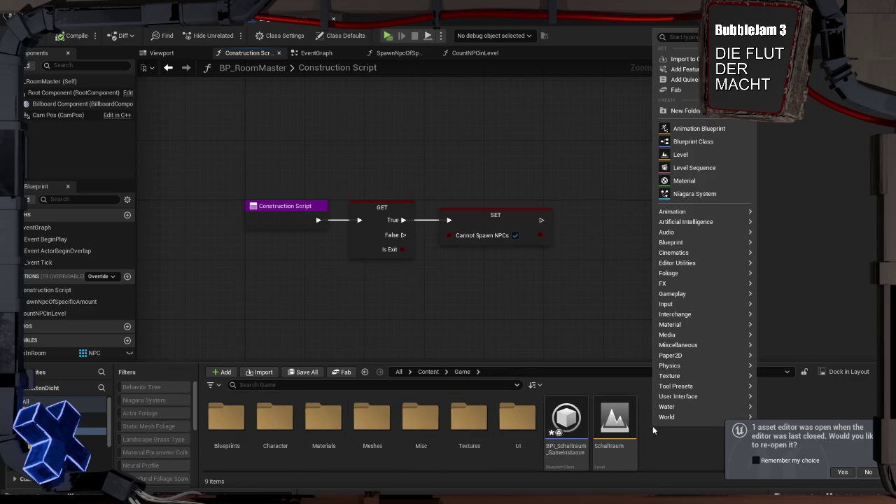
{"action": "left_click", "coordinate": [680, 154]}
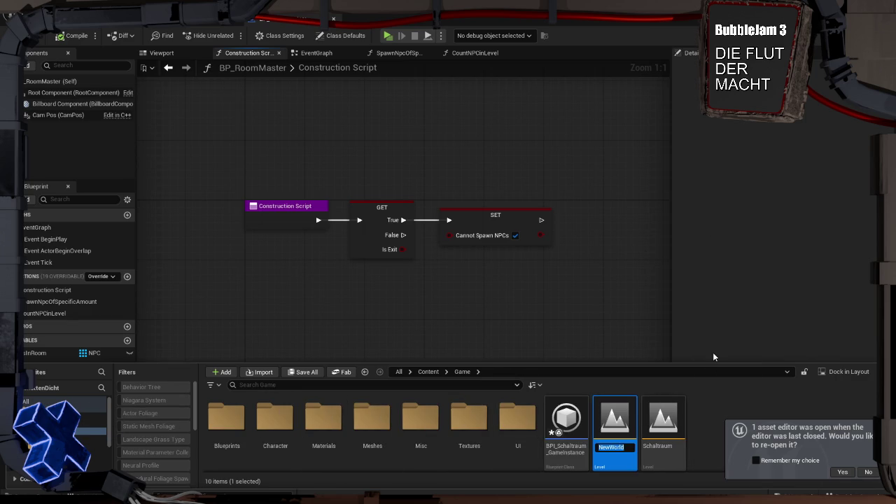
{"action": "type", "text": "test"}
{"action": "key", "text": "Return"}
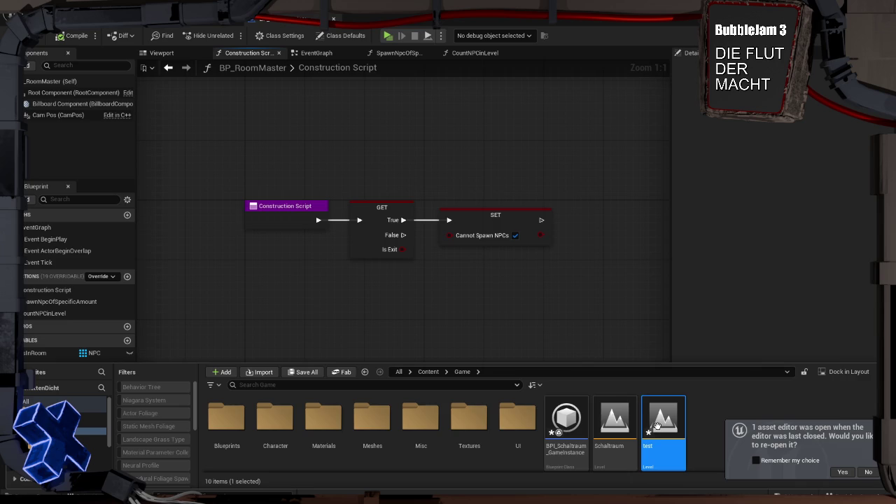
{"action": "key", "text": "ctrl+shift+s"}
{"action": "left_click", "coordinate": [495, 364]}
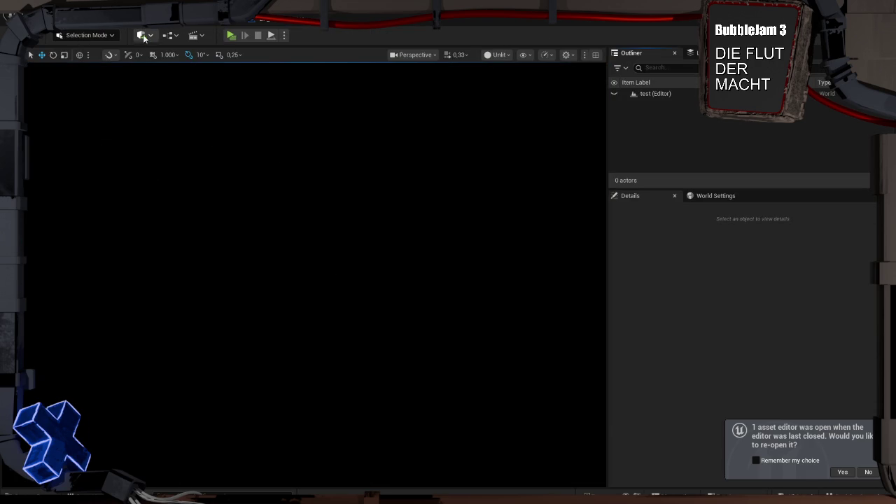
Place a BP_RoomMaster actor in the test level with Cannot Spawn NPCs ticked.
{"action": "left_click", "coordinate": [143, 35]}
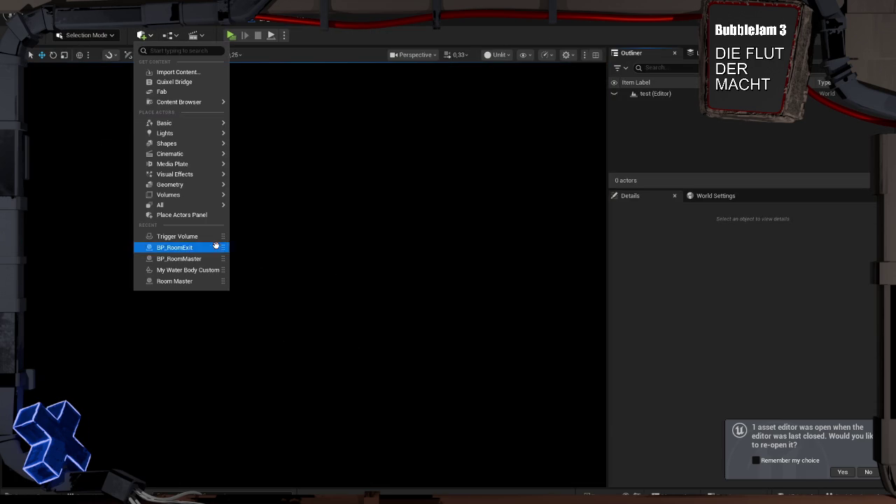
{"action": "left_click", "coordinate": [178, 259]}
{"action": "scroll", "coordinate": [671, 348], "scroll_direction": "down", "scroll_amount": 3}
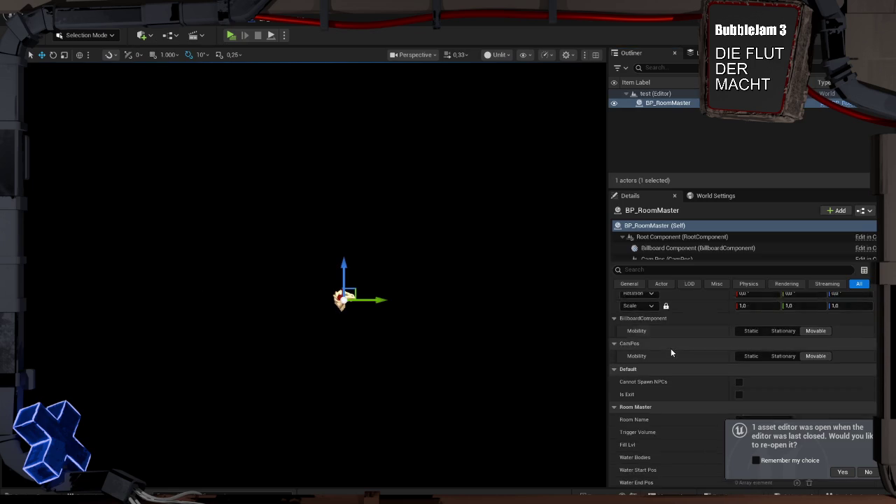
{"action": "left_click", "coordinate": [739, 322]}
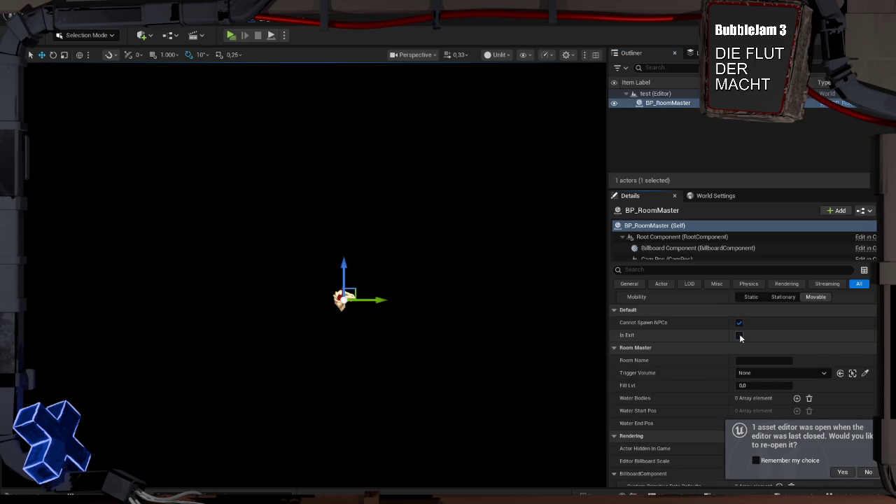
{"action": "left_click", "coordinate": [286, 240]}
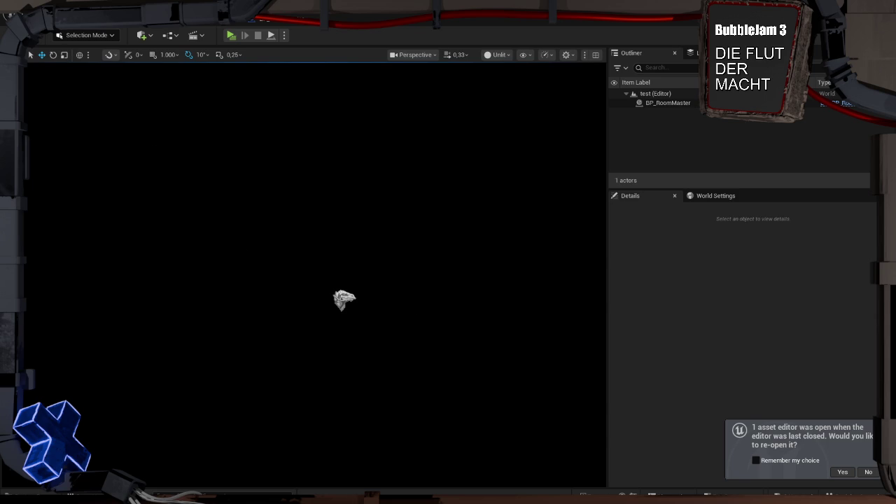
{"action": "key", "text": "ctrl+z"}
{"action": "left_click", "coordinate": [245, 211]}
{"action": "left_click", "coordinate": [290, 23]}
{"action": "left_click", "coordinate": [215, 25]}
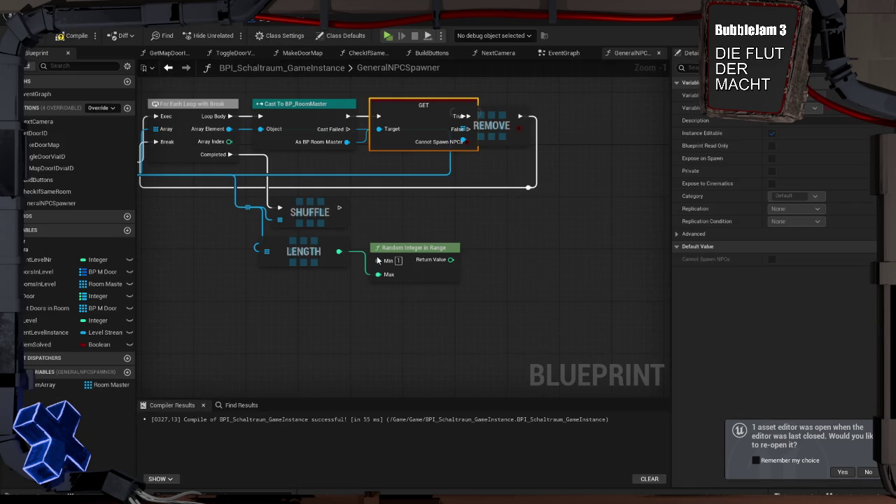
Move the REMOVE node clear of the GET node and compile the game instance Blueprint.
{"action": "left_click_drag", "start_coordinate": [494, 167], "coordinate": [546, 169]}
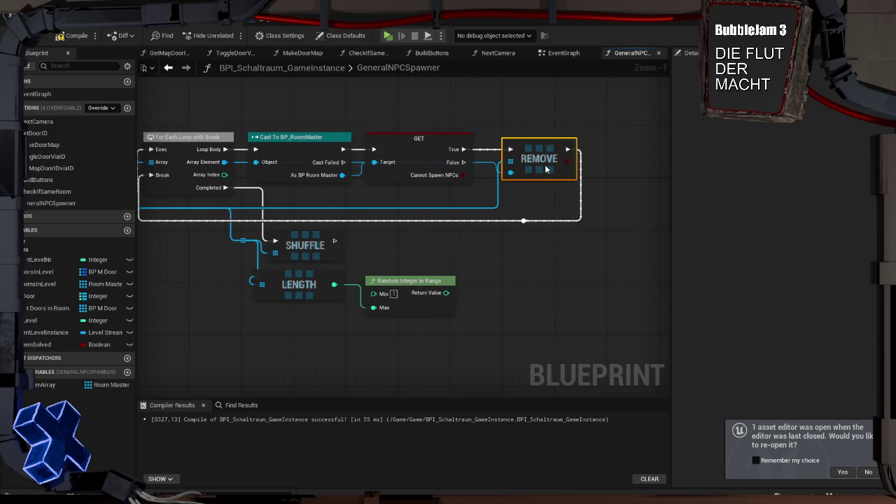
{"action": "left_click", "coordinate": [533, 206]}
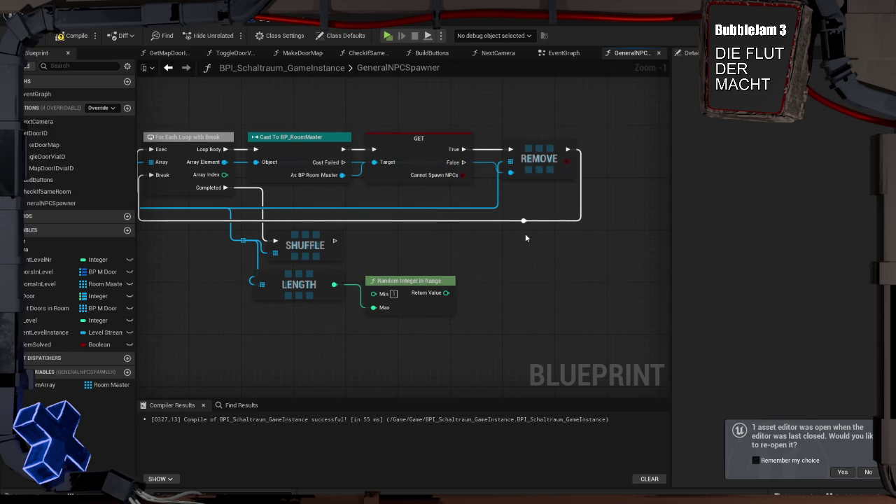
{"action": "left_click", "coordinate": [74, 35]}
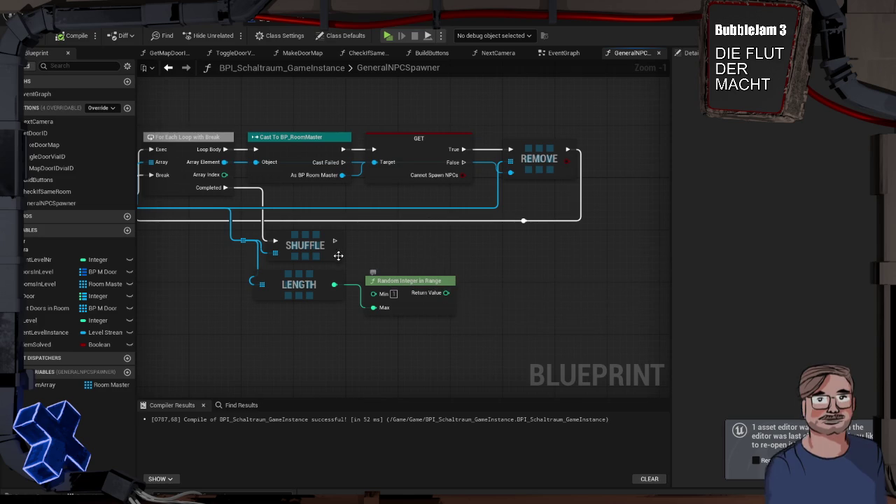
{"action": "left_click_drag", "start_coordinate": [240, 240], "coordinate": [483, 249]}
Add a Resize node after Shuffle, sized by the Random Integer's return value.
{"action": "type", "text": "spa"}
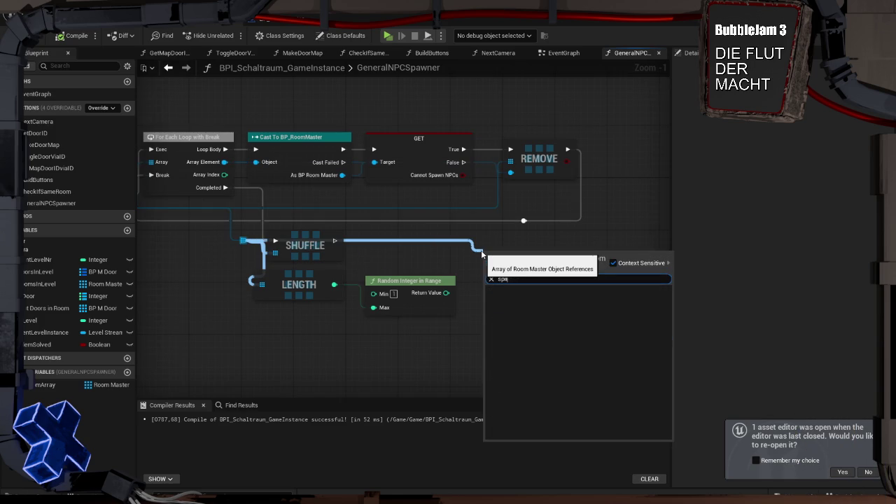
{"action": "key", "text": "BackSpace"}
{"action": "key", "text": "BackSpace"}
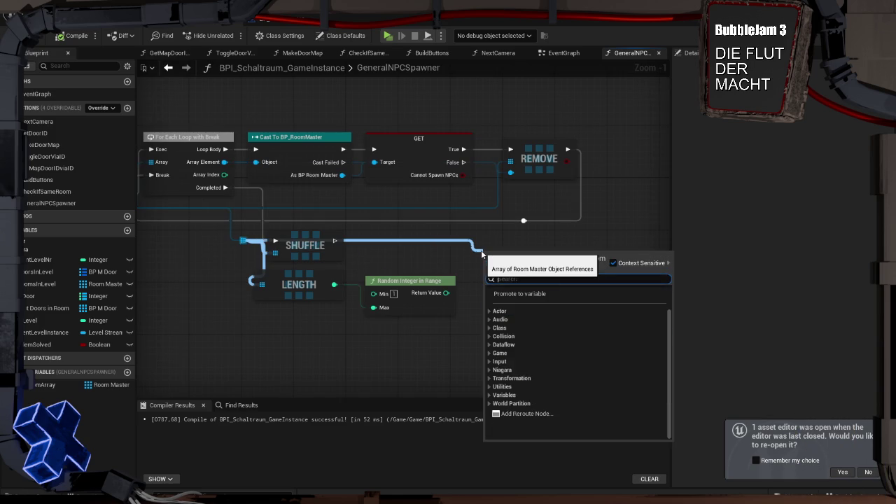
{"action": "type", "text": "array"}
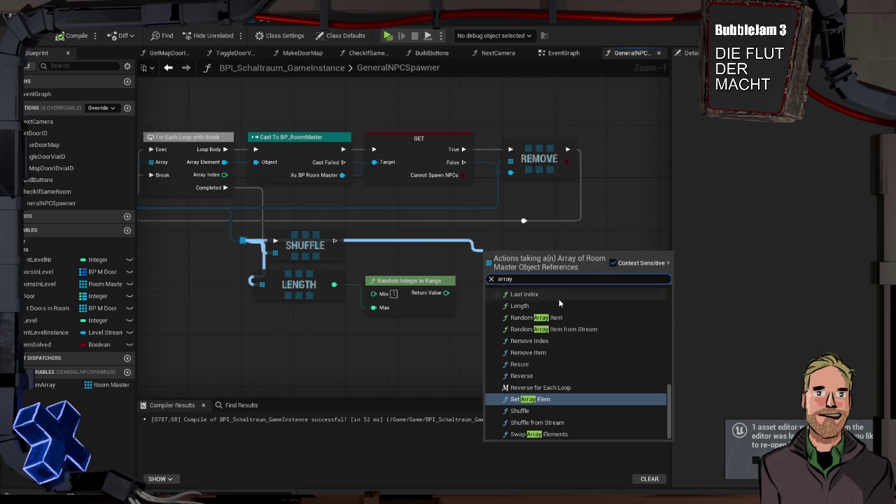
{"action": "left_click", "coordinate": [605, 366]}
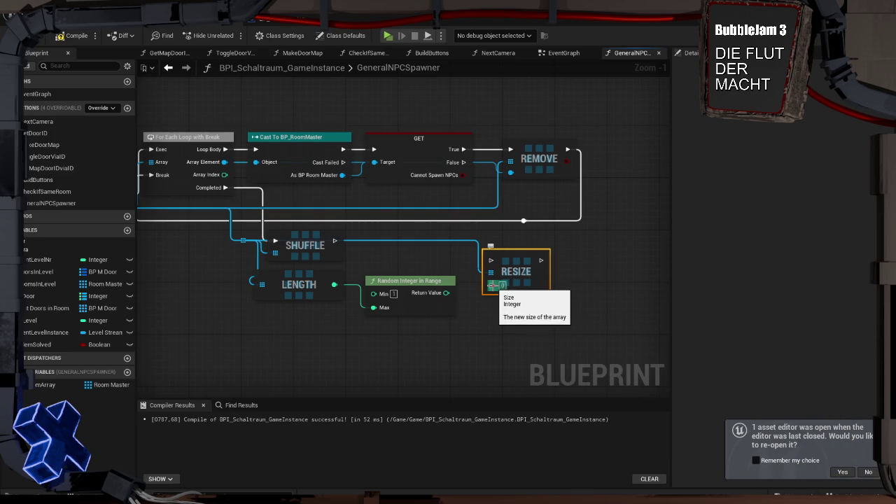
{"action": "mouse_move", "coordinate": [446, 293]}
{"action": "left_mouse_down"}
{"action": "mouse_move", "coordinate": [488, 287]}
{"action": "mouse_move", "coordinate": [523, 250]}
{"action": "left_mouse_up"}
{"action": "left_click_drag", "start_coordinate": [334, 240], "coordinate": [497, 241]}
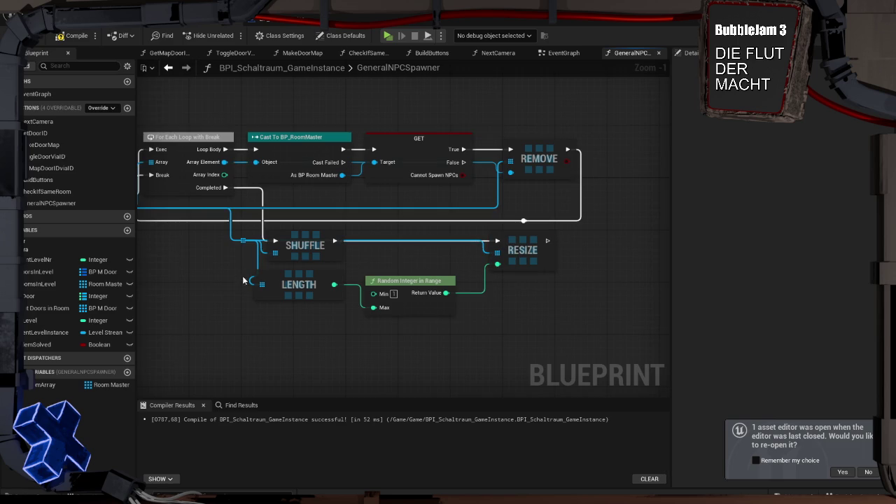
Feed the resized room array into a For Each Loop that runs after Resize.
{"action": "mouse_move", "coordinate": [246, 241]}
{"action": "left_mouse_down"}
{"action": "mouse_move", "coordinate": [579, 245]}
{"action": "mouse_move", "coordinate": [612, 258]}
{"action": "left_mouse_up"}
{"action": "mouse_move", "coordinate": [547, 241]}
{"action": "left_mouse_down"}
{"action": "mouse_move", "coordinate": [581, 252]}
{"action": "mouse_move", "coordinate": [608, 247]}
{"action": "mouse_move", "coordinate": [610, 236]}
{"action": "mouse_move", "coordinate": [604, 242]}
{"action": "left_mouse_up"}
{"action": "left_click", "coordinate": [616, 215]}
{"action": "left_click", "coordinate": [599, 240]}
{"action": "left_click", "coordinate": [622, 215]}
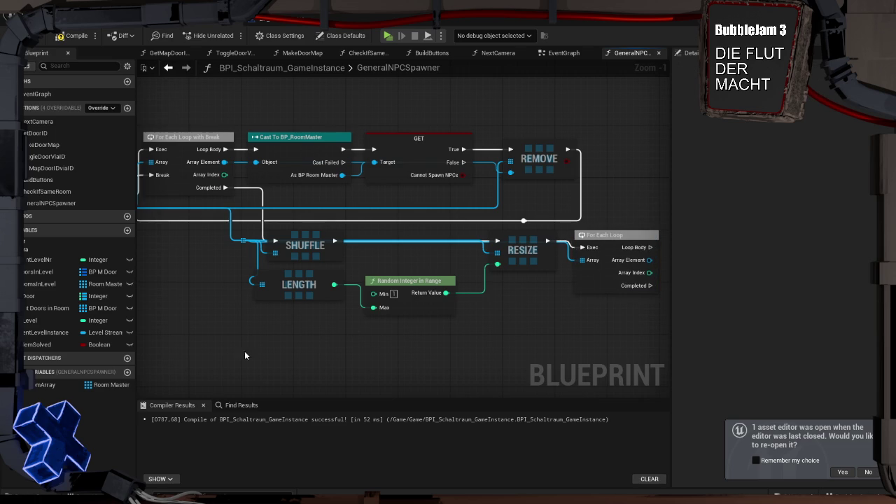
{"action": "left_click", "coordinate": [127, 373]}
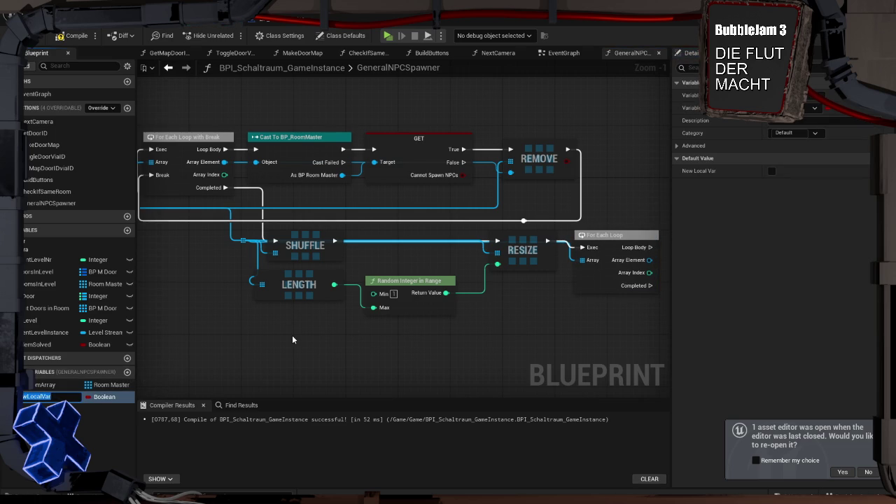
Name the new local variable Amount To Spawn and make it an Integer.
{"action": "key", "text": "BackSpace"}
{"action": "type", "text": "ToSpawn"}
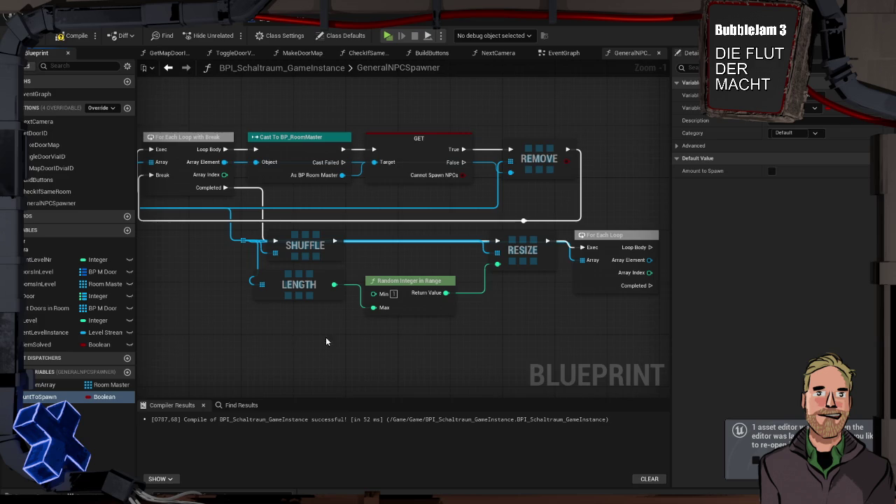
{"action": "left_click", "coordinate": [99, 397]}
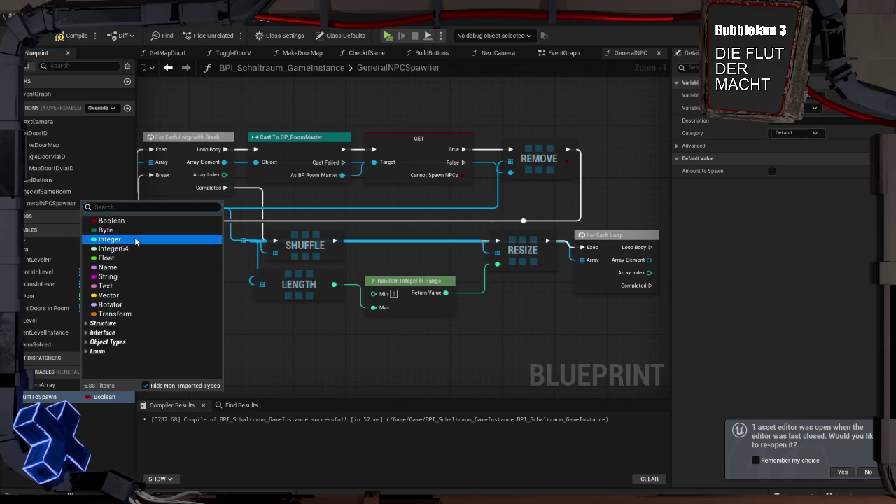
{"action": "left_click", "coordinate": [111, 240]}
{"action": "scroll", "coordinate": [260, 330], "scroll_direction": "down", "scroll_amount": 2}
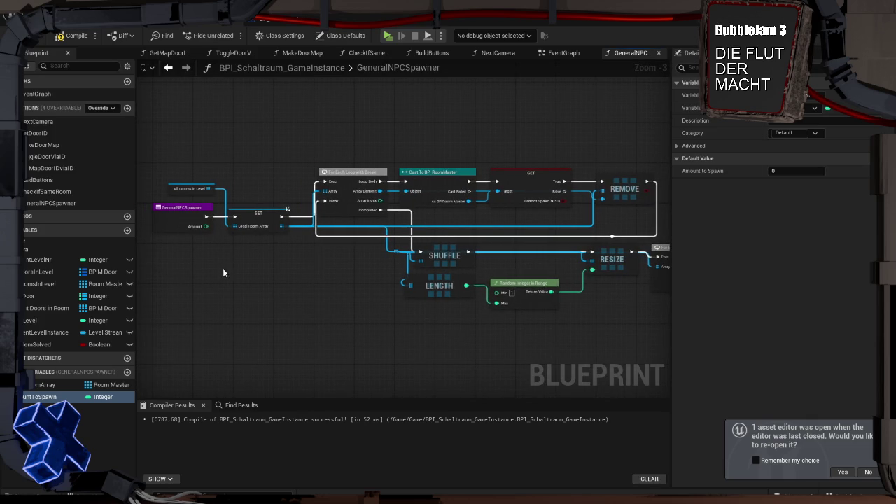
Set Amount To Spawn from the entry's Amount input right after the function entry.
{"action": "mouse_move", "coordinate": [421, 311]}
{"action": "left_mouse_down"}
{"action": "mouse_move", "coordinate": [358, 306]}
{"action": "mouse_move", "coordinate": [403, 295]}
{"action": "left_mouse_up"}
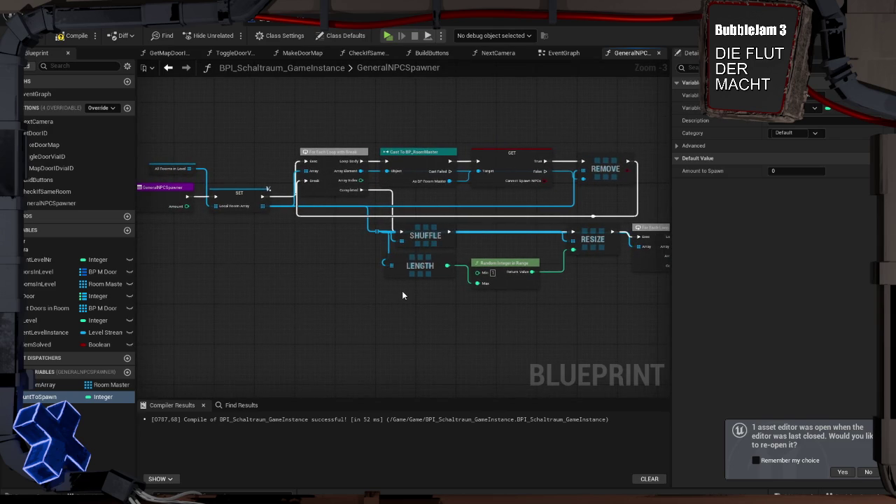
{"action": "left_click_drag", "start_coordinate": [248, 282], "coordinate": [423, 292]}
{"action": "left_click_drag", "start_coordinate": [347, 199], "coordinate": [265, 198]}
{"action": "mouse_move", "coordinate": [40, 397]}
{"action": "left_mouse_down"}
{"action": "mouse_move", "coordinate": [375, 286]}
{"action": "mouse_move", "coordinate": [283, 221]}
{"action": "mouse_move", "coordinate": [321, 217]}
{"action": "left_mouse_up"}
{"action": "mouse_move", "coordinate": [337, 219]}
{"action": "left_mouse_down"}
{"action": "mouse_move", "coordinate": [327, 209]}
{"action": "mouse_move", "coordinate": [392, 210]}
{"action": "left_mouse_up"}
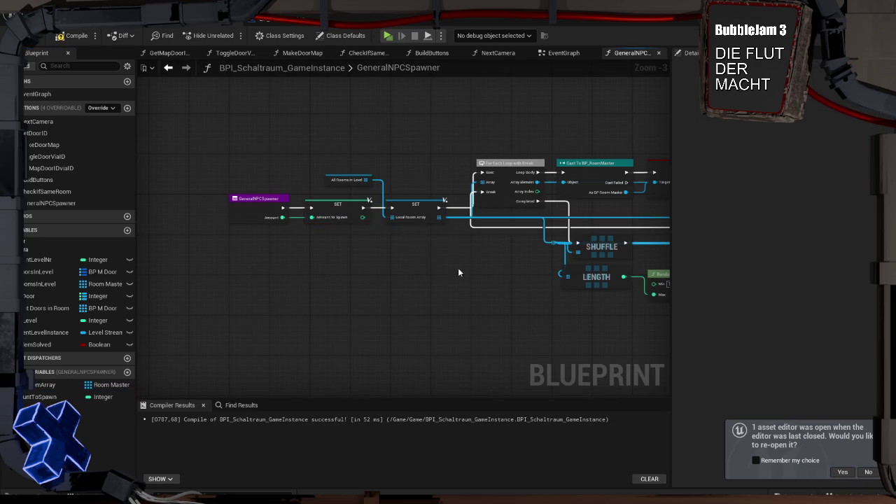
{"action": "scroll", "coordinate": [457, 268], "scroll_direction": "up", "scroll_amount": 4}
{"action": "mouse_move", "coordinate": [478, 291]}
{"action": "left_mouse_down"}
{"action": "mouse_move", "coordinate": [359, 300]}
{"action": "mouse_move", "coordinate": [415, 320]}
{"action": "mouse_move", "coordinate": [488, 308]}
{"action": "left_mouse_up"}
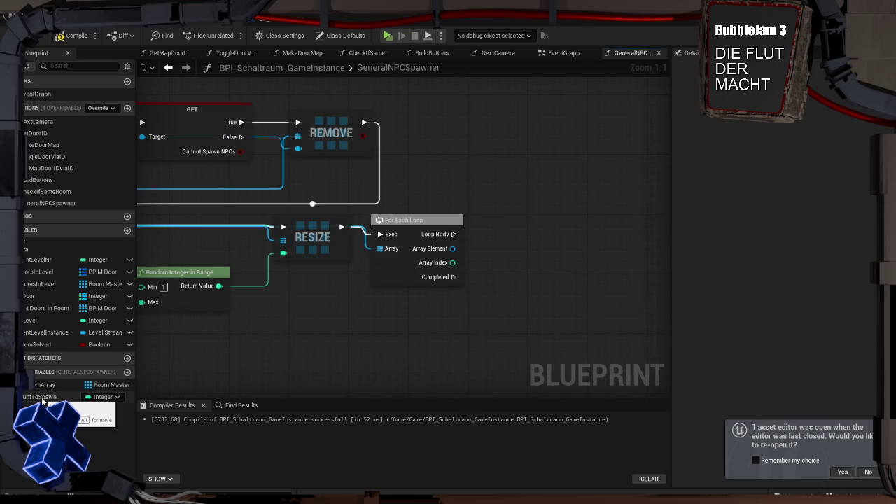
Place an Amount to Spawn getter and add a Random Integer in Range node from it.
{"action": "left_click_drag", "start_coordinate": [42, 399], "coordinate": [393, 316]}
{"action": "left_click", "coordinate": [414, 324]}
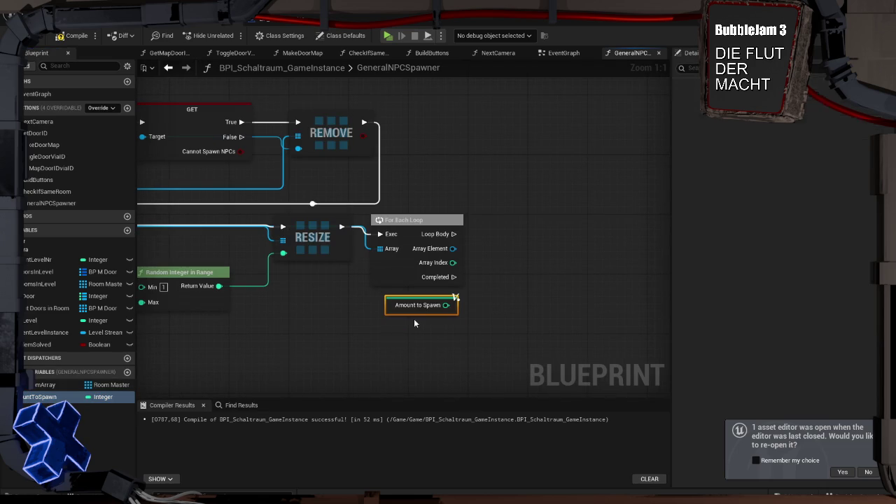
{"action": "left_click_drag", "start_coordinate": [446, 305], "coordinate": [512, 308]}
{"action": "type", "text": "r"}
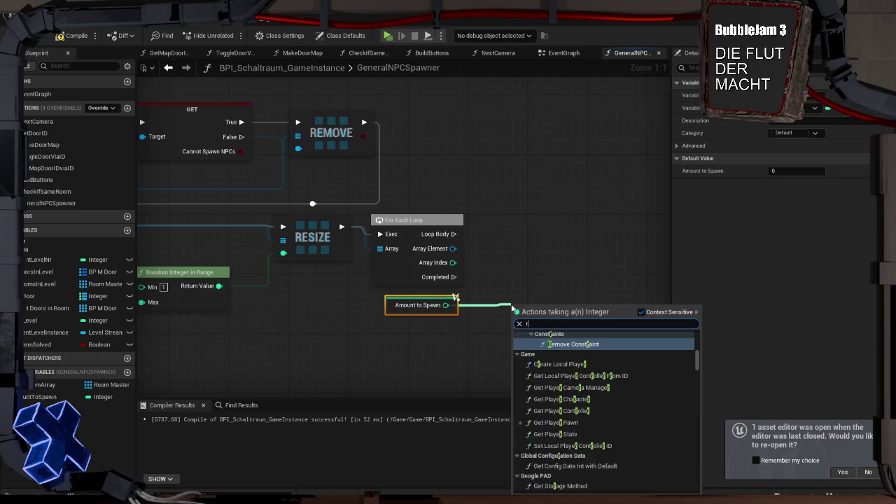
{"action": "type", "text": "andom"}
{"action": "key", "text": "Down"}
{"action": "key", "text": "Down"}
{"action": "key", "text": "Return"}
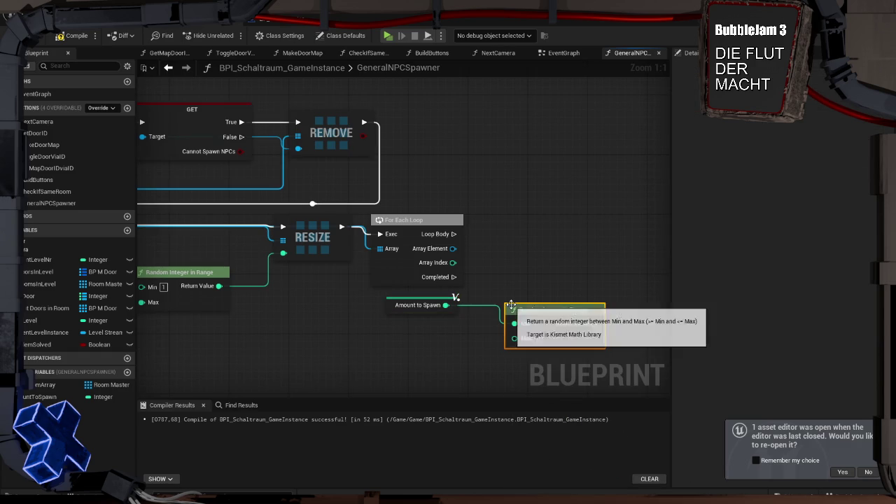
{"action": "mouse_move", "coordinate": [452, 306]}
{"action": "left_mouse_down"}
{"action": "mouse_move", "coordinate": [515, 338]}
{"action": "mouse_move", "coordinate": [465, 315]}
{"action": "left_mouse_up"}
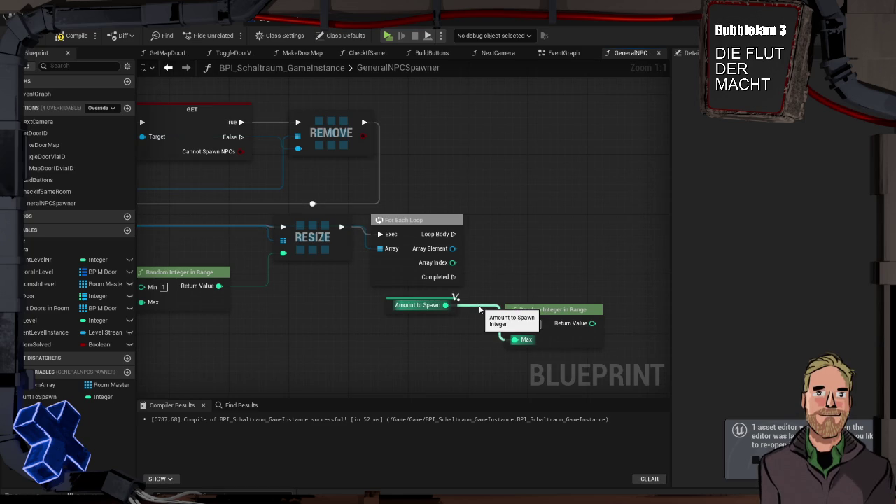
{"action": "left_click", "coordinate": [480, 309], "text": "alt"}
Divide Amount to Spawn by the first Random Integer's result.
{"action": "left_click_drag", "start_coordinate": [398, 306], "coordinate": [313, 313]}
{"action": "left_click_drag", "start_coordinate": [408, 338], "coordinate": [545, 300]}
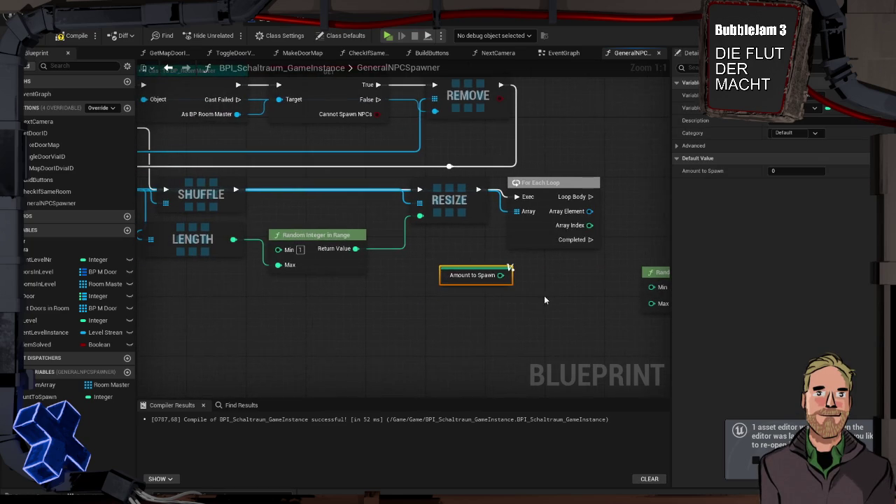
{"action": "mouse_move", "coordinate": [443, 276]}
{"action": "left_mouse_down"}
{"action": "mouse_move", "coordinate": [391, 286]}
{"action": "mouse_move", "coordinate": [375, 304]}
{"action": "mouse_move", "coordinate": [339, 305]}
{"action": "left_mouse_up"}
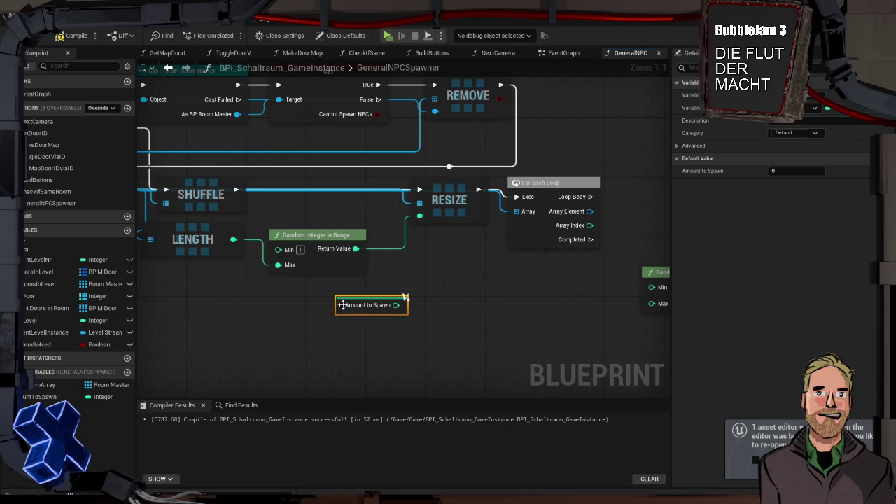
{"action": "left_click_drag", "start_coordinate": [396, 305], "coordinate": [440, 311]}
{"action": "type", "text": "/"}
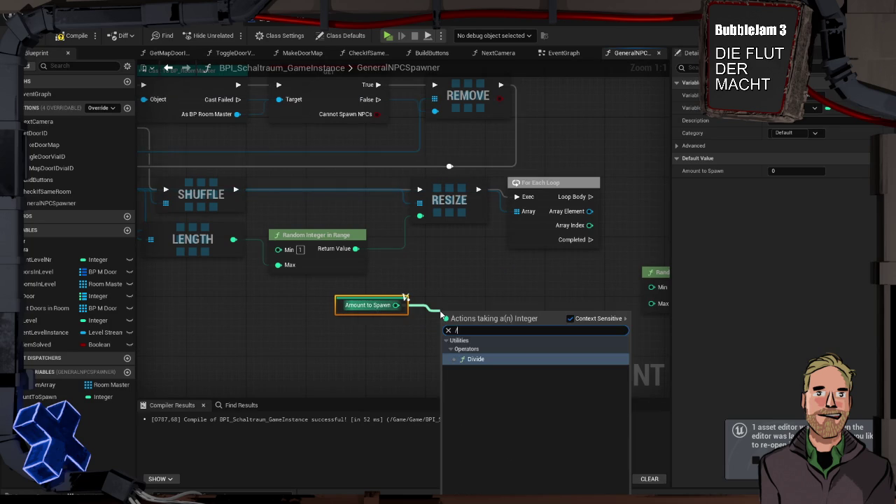
{"action": "key", "text": "Return"}
{"action": "left_click_drag", "start_coordinate": [356, 248], "coordinate": [443, 329]}
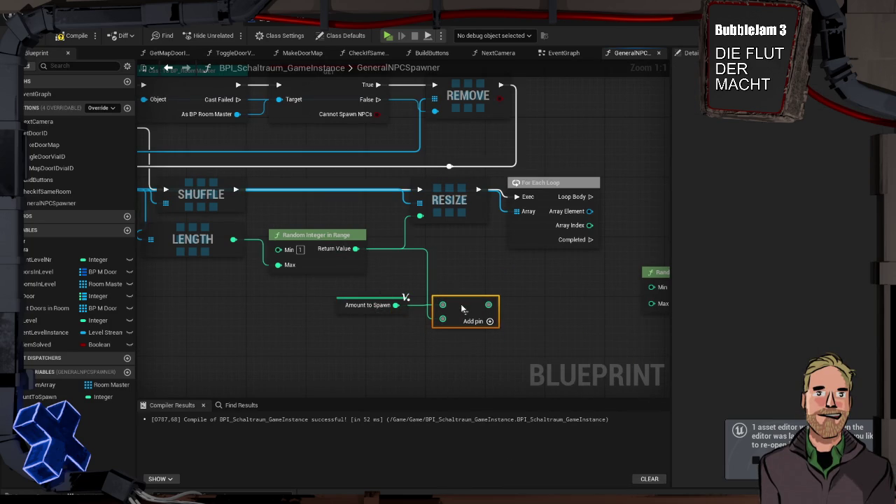
Add an Addition node after the division and wire its result into Random Integer's Max.
{"action": "left_click_drag", "start_coordinate": [488, 304], "coordinate": [517, 308]}
{"action": "type", "text": "+"}
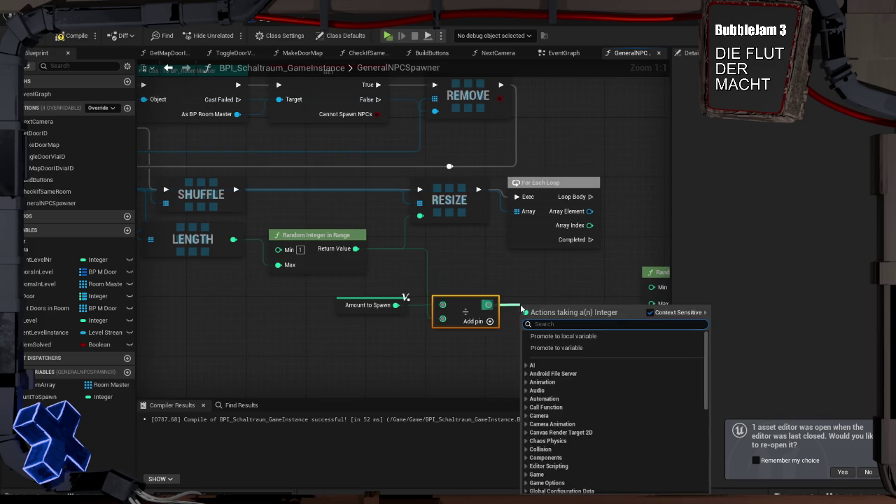
{"action": "key", "text": "Return"}
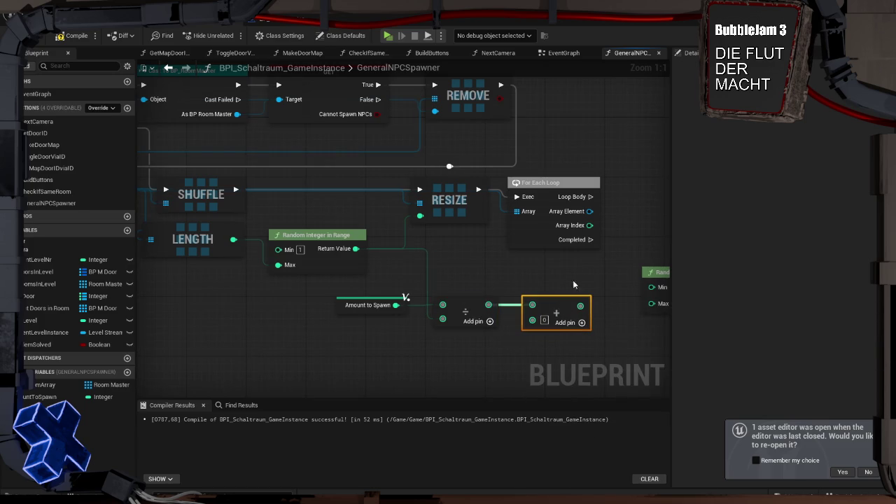
{"action": "left_click_drag", "start_coordinate": [573, 281], "coordinate": [487, 282]}
{"action": "left_click_drag", "start_coordinate": [586, 272], "coordinate": [549, 274]}
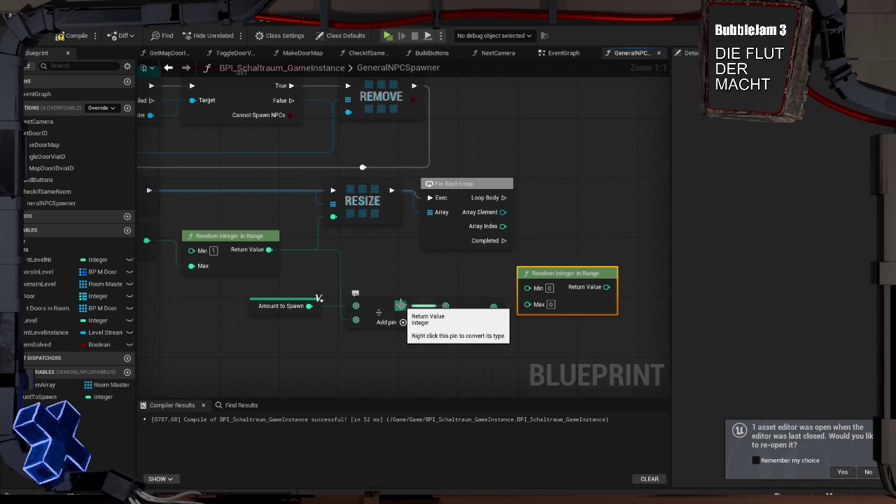
{"action": "left_click_drag", "start_coordinate": [494, 306], "coordinate": [527, 306]}
{"action": "left_click_drag", "start_coordinate": [557, 274], "coordinate": [557, 306]}
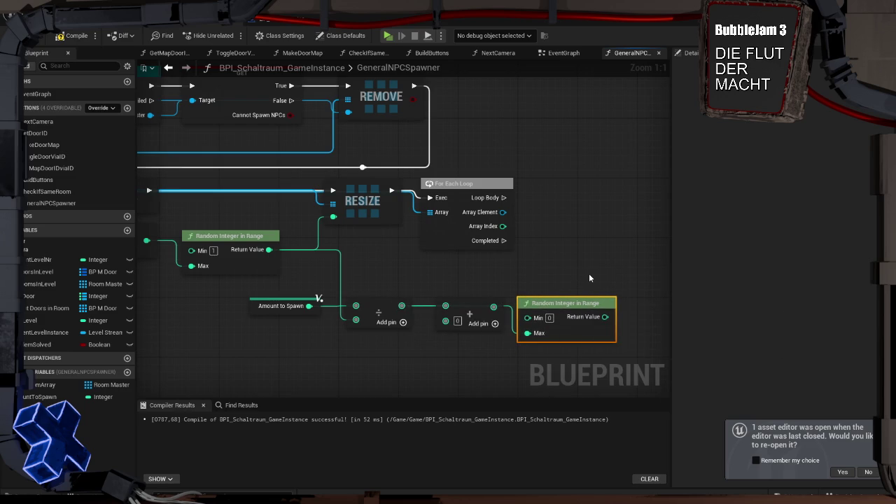
{"action": "left_click_drag", "start_coordinate": [588, 273], "coordinate": [525, 270]}
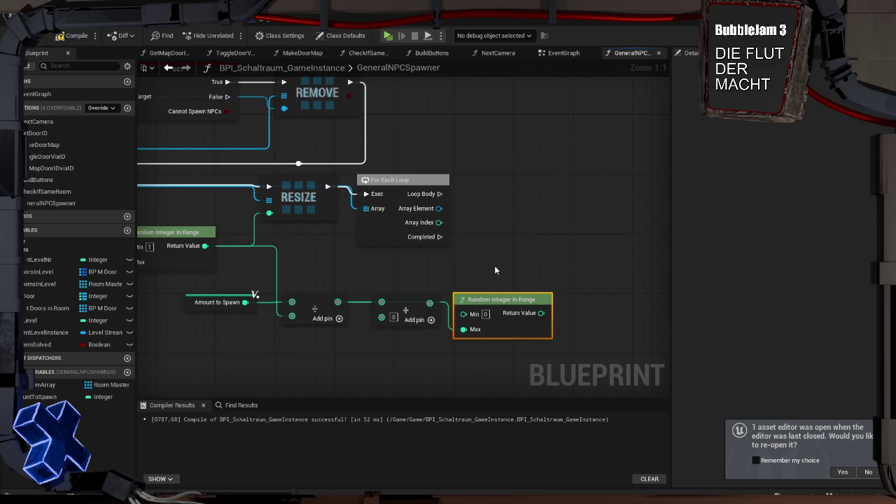
Add a Subtract node fed by the Random Integer in Range return value.
{"action": "mouse_move", "coordinate": [541, 313]}
{"action": "left_mouse_down"}
{"action": "mouse_move", "coordinate": [560, 311]}
{"action": "mouse_move", "coordinate": [543, 287]}
{"action": "mouse_move", "coordinate": [576, 297]}
{"action": "left_mouse_up"}
{"action": "type", "text": "-"}
{"action": "key", "text": "Return"}
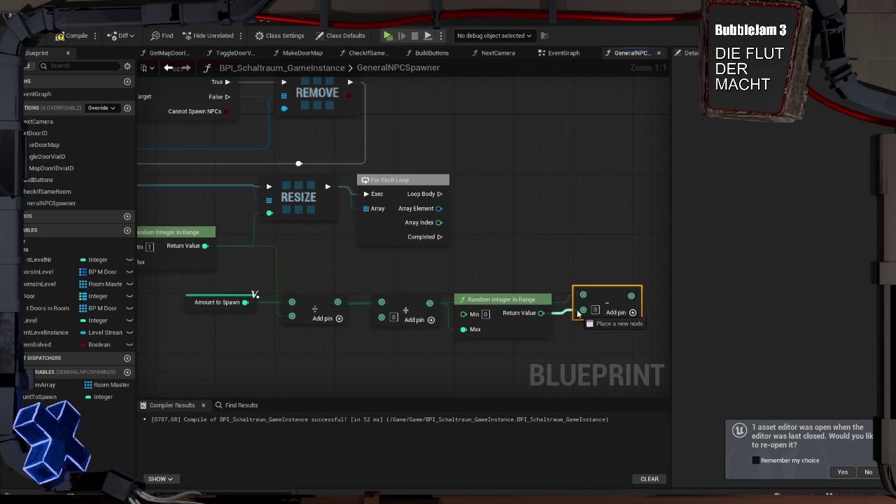
{"action": "left_click_drag", "start_coordinate": [613, 307], "coordinate": [651, 306]}
{"action": "left_click", "coordinate": [595, 279]}
{"action": "mouse_move", "coordinate": [514, 284]}
{"action": "left_mouse_down"}
{"action": "mouse_move", "coordinate": [474, 258]}
{"action": "mouse_move", "coordinate": [437, 277]}
{"action": "left_mouse_up"}
{"action": "mouse_move", "coordinate": [371, 246]}
{"action": "left_mouse_down"}
{"action": "mouse_move", "coordinate": [599, 240]}
{"action": "mouse_move", "coordinate": [378, 233]}
{"action": "left_mouse_up"}
{"action": "left_click", "coordinate": [516, 319]}
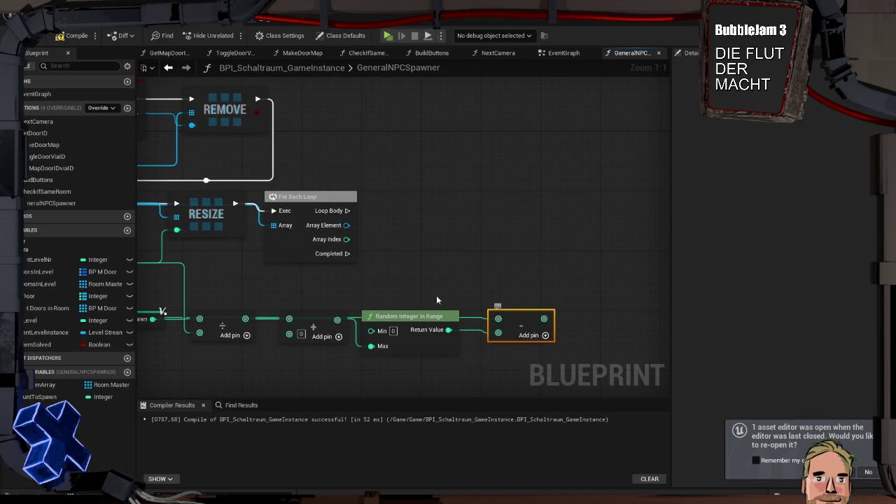
Write the subtract result back into Amount to Spawn with a SET node.
{"action": "left_click_drag", "start_coordinate": [41, 397], "coordinate": [544, 322]}
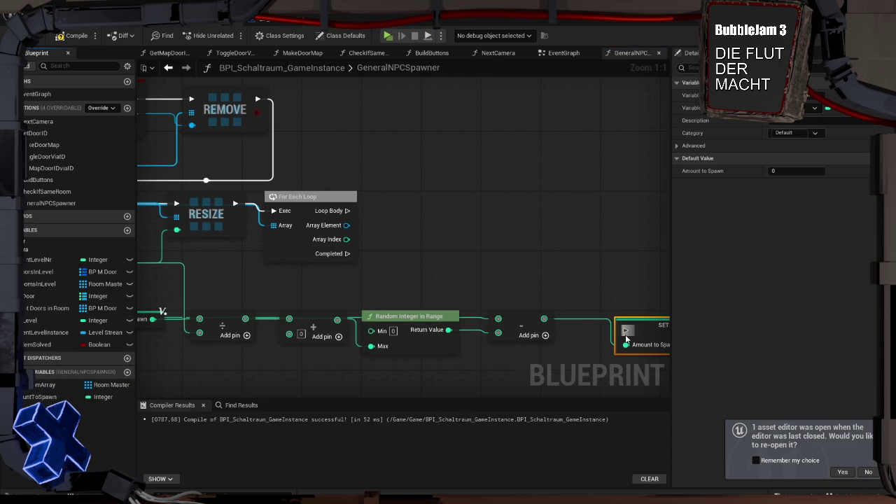
{"action": "left_click_drag", "start_coordinate": [640, 328], "coordinate": [616, 305]}
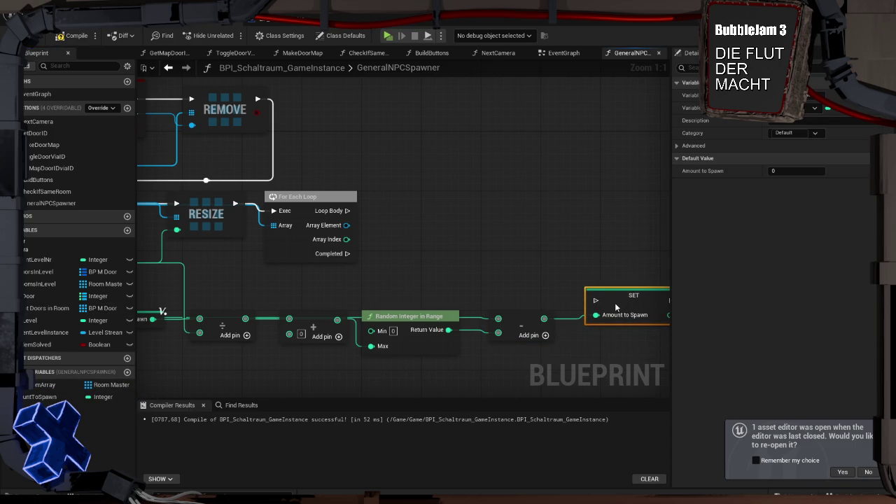
{"action": "left_click", "coordinate": [522, 284]}
{"action": "mouse_move", "coordinate": [522, 284]}
{"action": "left_mouse_down"}
{"action": "mouse_move", "coordinate": [523, 255]}
{"action": "mouse_move", "coordinate": [584, 216]}
{"action": "mouse_move", "coordinate": [518, 205]}
{"action": "mouse_move", "coordinate": [528, 215]}
{"action": "mouse_move", "coordinate": [483, 221]}
{"action": "mouse_move", "coordinate": [454, 240]}
{"action": "left_mouse_up"}
{"action": "scroll", "coordinate": [619, 196], "scroll_direction": "down", "scroll_amount": 1}
{"action": "left_click_drag", "start_coordinate": [414, 208], "coordinate": [482, 221]}
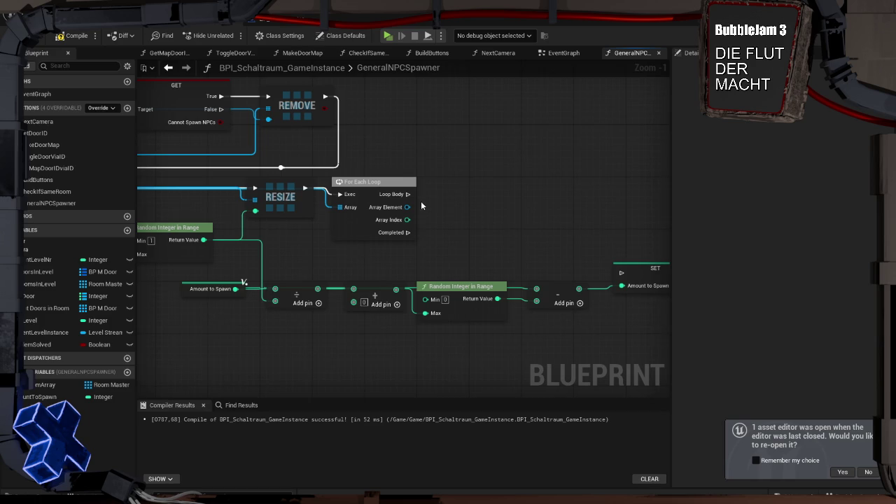
Try a SpawnActor node on the loop body, then delete it.
{"action": "mouse_move", "coordinate": [408, 194]}
{"action": "left_mouse_down"}
{"action": "mouse_move", "coordinate": [459, 201]}
{"action": "mouse_move", "coordinate": [452, 196]}
{"action": "left_mouse_up"}
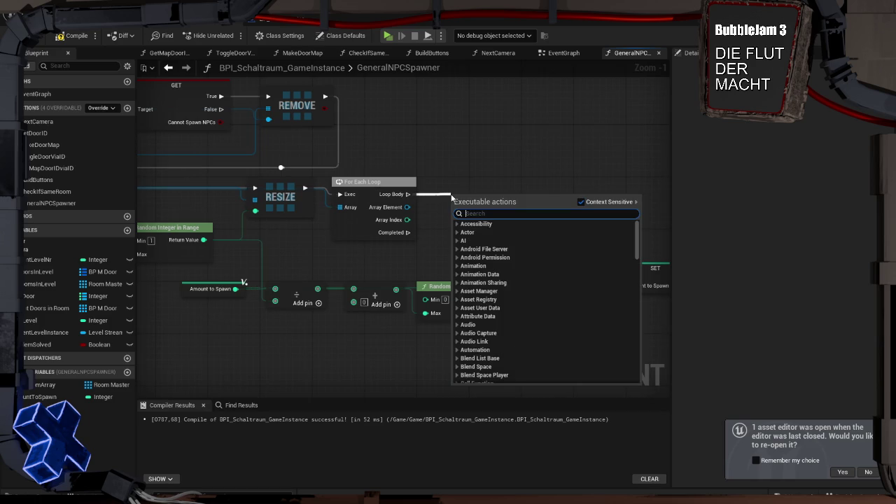
{"action": "type", "text": "spawn actor"}
{"action": "key", "text": "Return"}
{"action": "left_click_drag", "start_coordinate": [505, 202], "coordinate": [501, 169]}
{"action": "scroll", "coordinate": [543, 176], "scroll_direction": "down", "scroll_amount": 3}
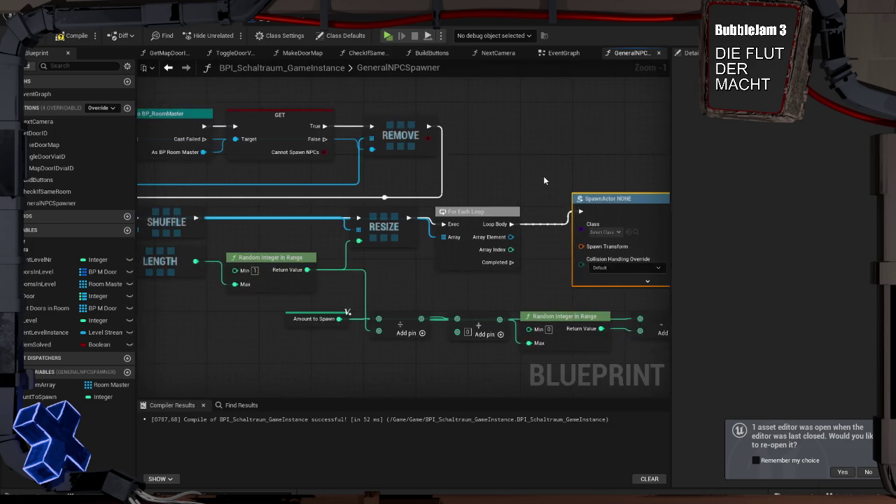
{"action": "scroll", "coordinate": [542, 177], "scroll_direction": "up", "scroll_amount": 2}
{"action": "key", "text": "Delete"}
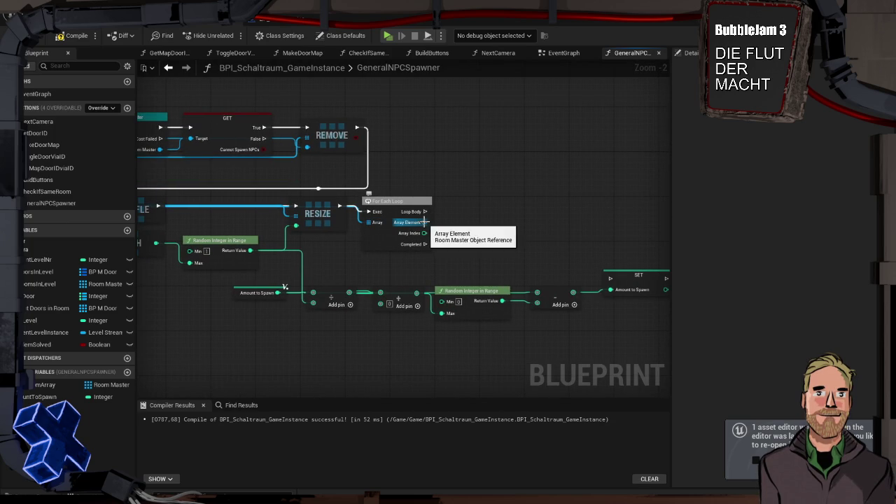
Cast each Array Element to BP_RoomMaster, with Loop Body wired into the cast.
{"action": "left_click_drag", "start_coordinate": [423, 221], "coordinate": [476, 219]}
{"action": "type", "text": "spawn"}
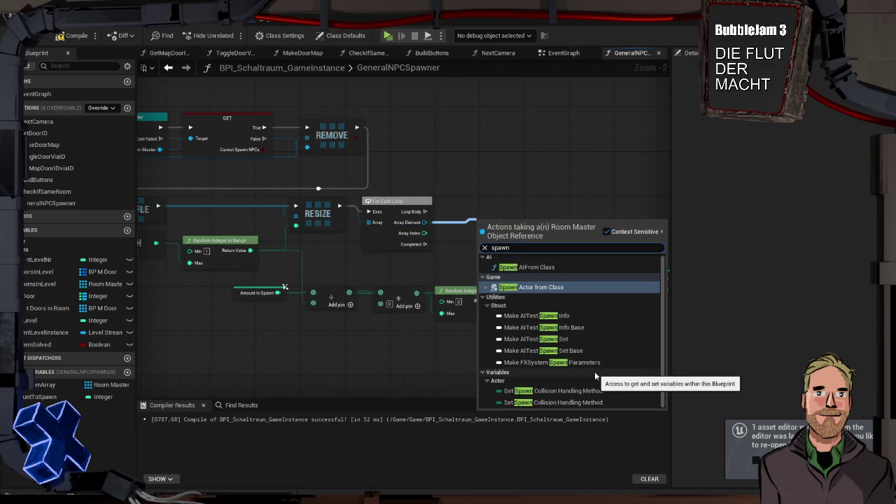
{"action": "left_click", "coordinate": [531, 161]}
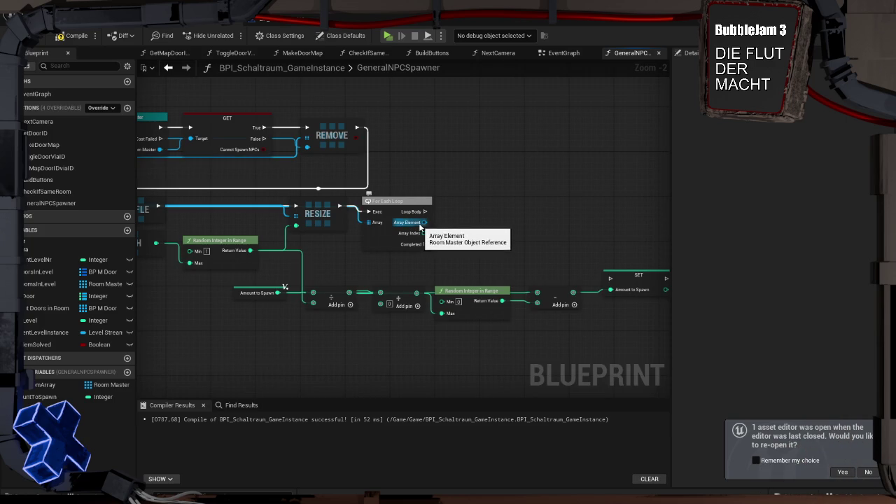
{"action": "left_click_drag", "start_coordinate": [424, 222], "coordinate": [452, 219]}
{"action": "type", "text": "b"}
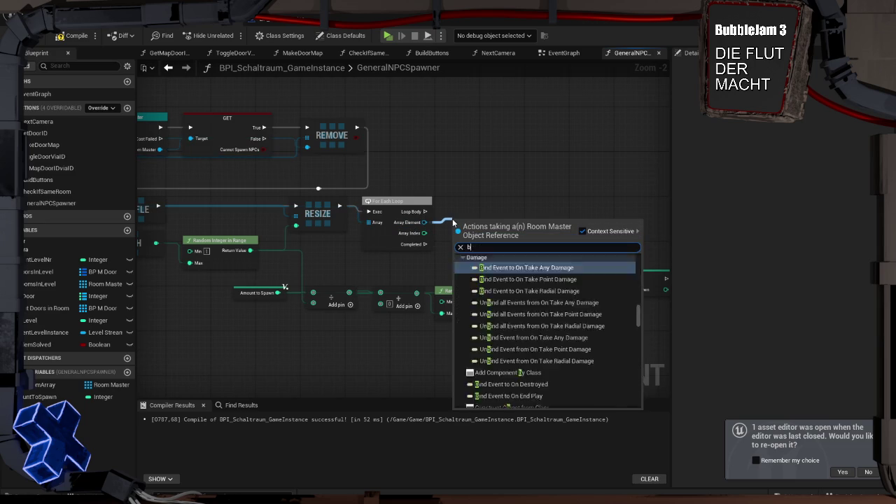
{"action": "type", "text": "p_room"}
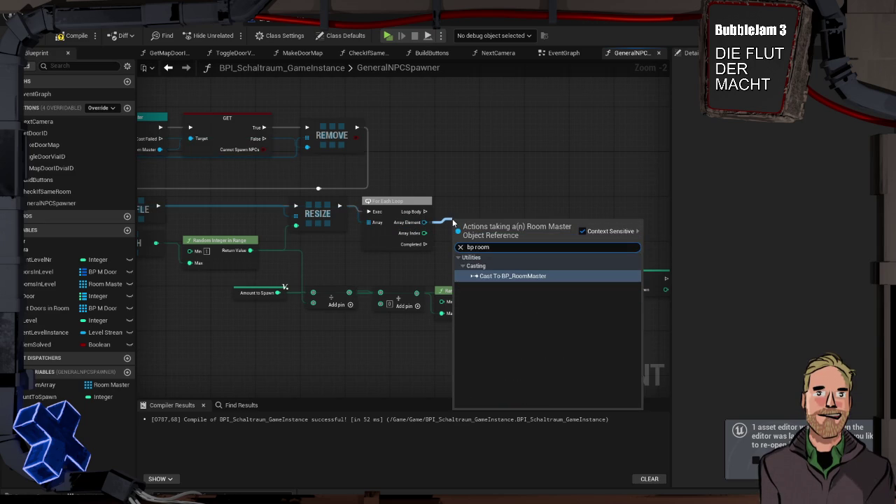
{"action": "key", "text": "Return"}
{"action": "mouse_move", "coordinate": [459, 223]}
{"action": "left_mouse_down"}
{"action": "mouse_move", "coordinate": [453, 200]}
{"action": "mouse_move", "coordinate": [452, 212]}
{"action": "left_mouse_up"}
Search for a spawn node from the cast's BP Room Master output, then cancel.
{"action": "left_click_drag", "start_coordinate": [524, 233], "coordinate": [561, 214]}
{"action": "type", "text": "spawn"}
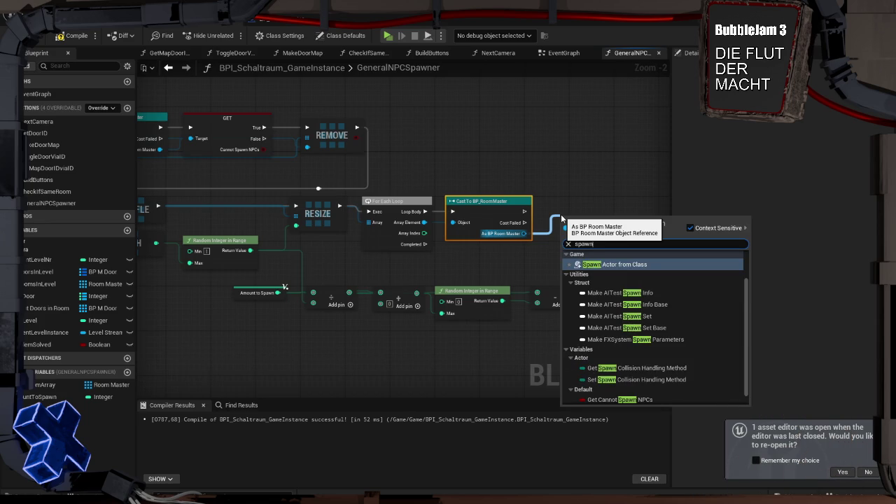
{"action": "left_click", "coordinate": [584, 180]}
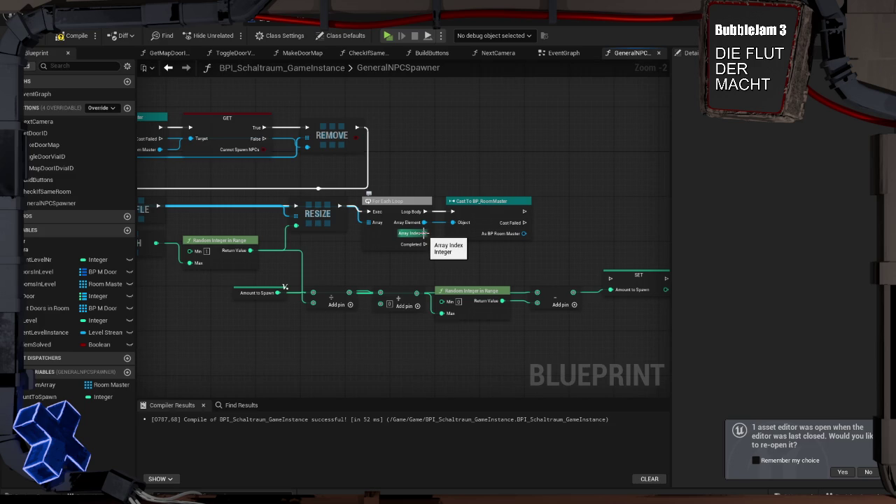
{"action": "mouse_move", "coordinate": [420, 231]}
{"action": "left_mouse_down"}
{"action": "mouse_move", "coordinate": [402, 224]}
{"action": "mouse_move", "coordinate": [418, 214]}
{"action": "mouse_move", "coordinate": [400, 228]}
{"action": "mouse_move", "coordinate": [464, 226]}
{"action": "mouse_move", "coordinate": [413, 235]}
{"action": "left_mouse_up"}
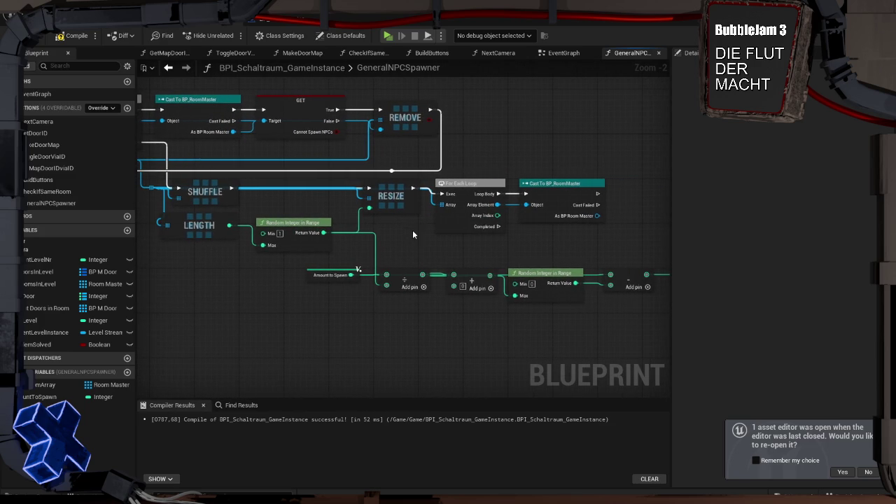
{"action": "mouse_move", "coordinate": [179, 197]}
{"action": "left_mouse_down"}
{"action": "mouse_move", "coordinate": [153, 191]}
{"action": "mouse_move", "coordinate": [468, 155]}
{"action": "left_mouse_up"}
{"action": "type", "text": "len"}
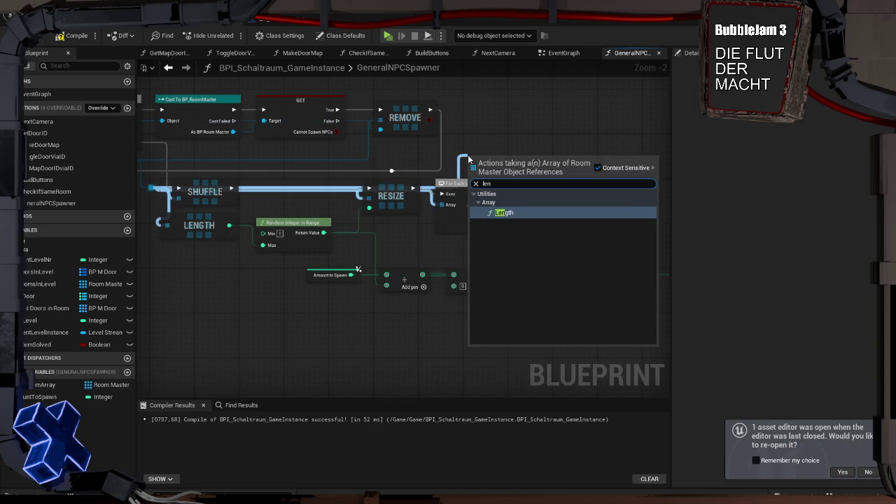
{"action": "key", "text": "Return"}
{"action": "mouse_move", "coordinate": [269, 196]}
{"action": "left_mouse_down"}
{"action": "mouse_move", "coordinate": [357, 206]}
{"action": "mouse_move", "coordinate": [330, 218]}
{"action": "left_mouse_up"}
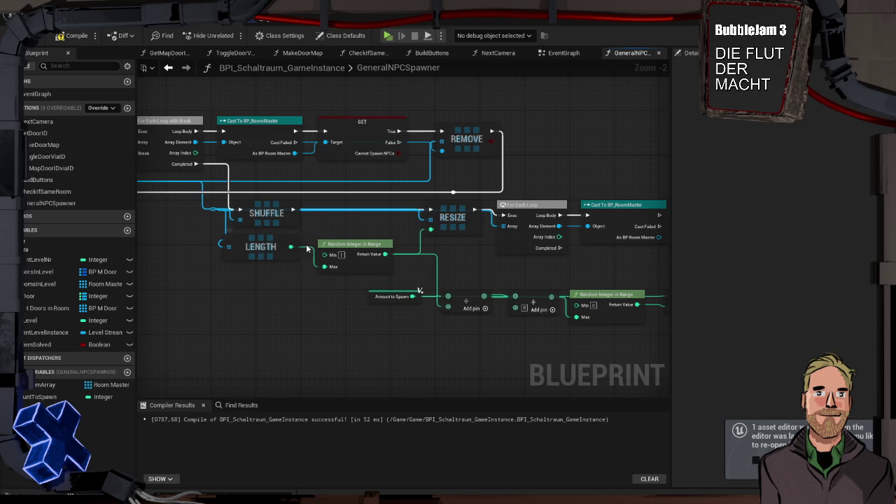
{"action": "left_click_drag", "start_coordinate": [290, 246], "coordinate": [356, 255]}
{"action": "left_click", "coordinate": [356, 254]}
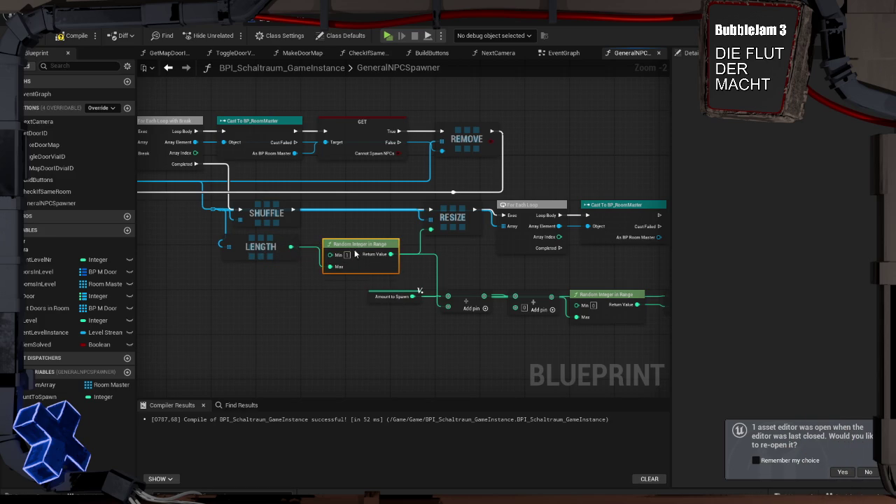
{"action": "mouse_move", "coordinate": [292, 246]}
{"action": "left_mouse_down"}
{"action": "mouse_move", "coordinate": [310, 232]}
{"action": "mouse_move", "coordinate": [399, 256]}
{"action": "mouse_move", "coordinate": [415, 200]}
{"action": "left_mouse_up"}
{"action": "left_click", "coordinate": [339, 217]}
{"action": "mouse_move", "coordinate": [317, 233]}
{"action": "left_mouse_down"}
{"action": "mouse_move", "coordinate": [320, 195]}
{"action": "mouse_move", "coordinate": [590, 204]}
{"action": "mouse_move", "coordinate": [567, 201]}
{"action": "mouse_move", "coordinate": [592, 182]}
{"action": "mouse_move", "coordinate": [554, 196]}
{"action": "mouse_move", "coordinate": [616, 190]}
{"action": "mouse_move", "coordinate": [481, 195]}
{"action": "mouse_move", "coordinate": [450, 185]}
{"action": "mouse_move", "coordinate": [437, 204]}
{"action": "left_mouse_up"}
{"action": "left_click", "coordinate": [414, 179]}
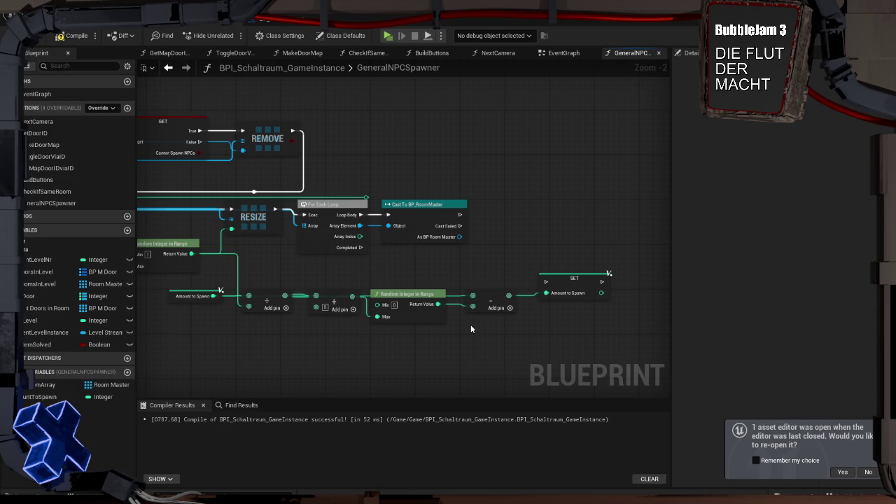
Shift the For Each Loop, Cast, and Add/Random/Subtract/SET nodes to the right.
{"action": "mouse_move", "coordinate": [267, 278]}
{"action": "left_mouse_down"}
{"action": "mouse_move", "coordinate": [430, 272]}
{"action": "mouse_move", "coordinate": [387, 272]}
{"action": "left_mouse_up"}
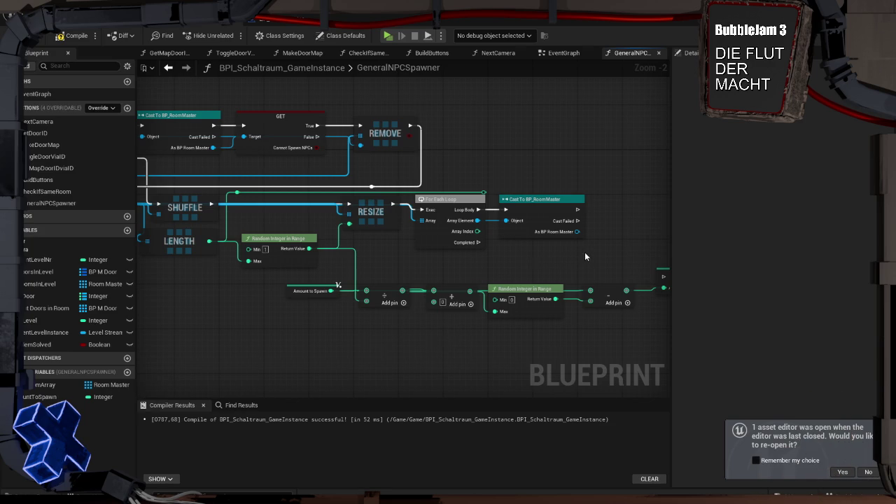
{"action": "mouse_move", "coordinate": [571, 251]}
{"action": "left_mouse_down"}
{"action": "mouse_move", "coordinate": [465, 224]}
{"action": "mouse_move", "coordinate": [480, 236]}
{"action": "mouse_move", "coordinate": [562, 243]}
{"action": "left_mouse_up"}
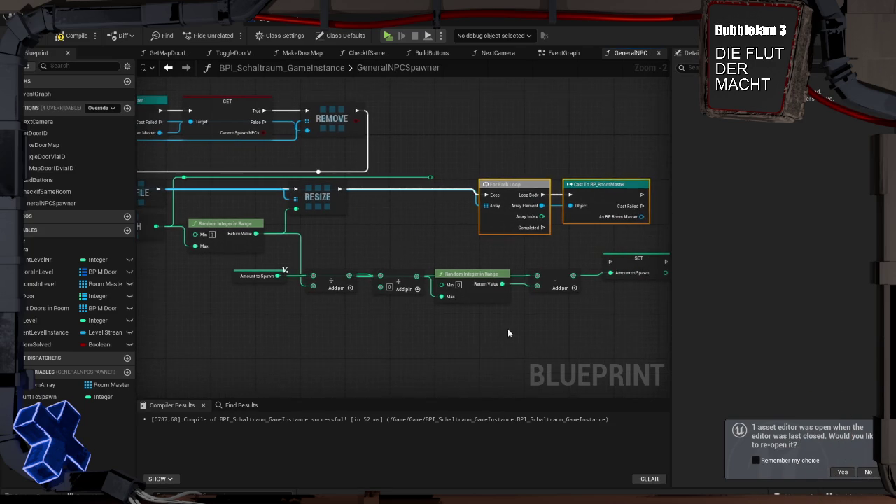
{"action": "left_click_drag", "start_coordinate": [553, 312], "coordinate": [301, 259]}
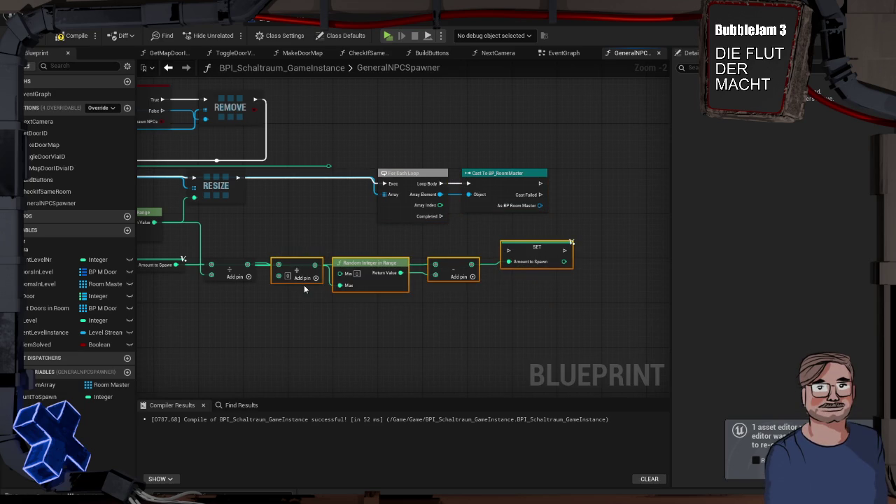
{"action": "mouse_move", "coordinate": [302, 263]}
{"action": "left_mouse_down"}
{"action": "mouse_move", "coordinate": [414, 272]}
{"action": "mouse_move", "coordinate": [410, 265]}
{"action": "left_mouse_up"}
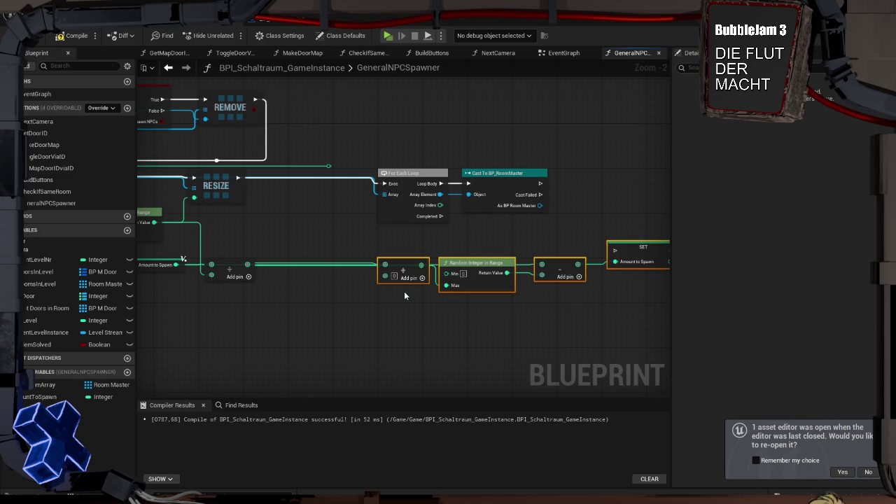
Promote the divide result to a new local variable named Min Amount Per Room.
{"action": "left_click_drag", "start_coordinate": [316, 239], "coordinate": [386, 235]}
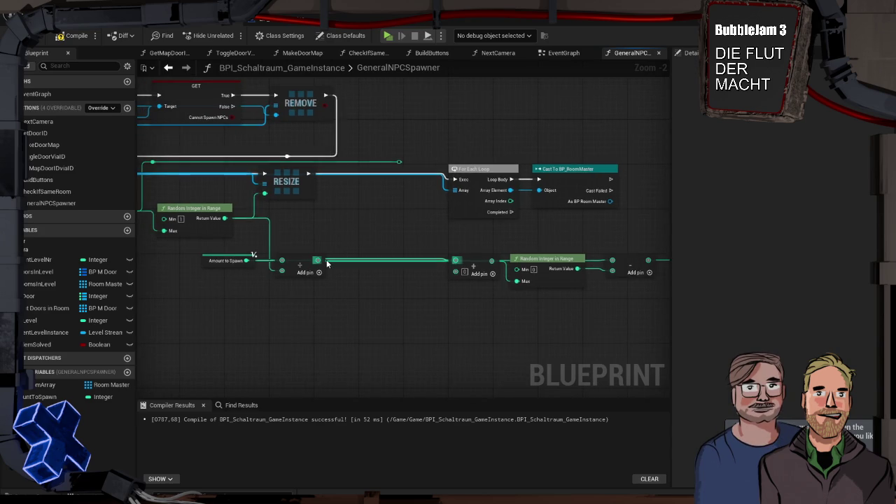
{"action": "left_click_drag", "start_coordinate": [317, 259], "coordinate": [343, 214]}
{"action": "left_click", "coordinate": [389, 244]}
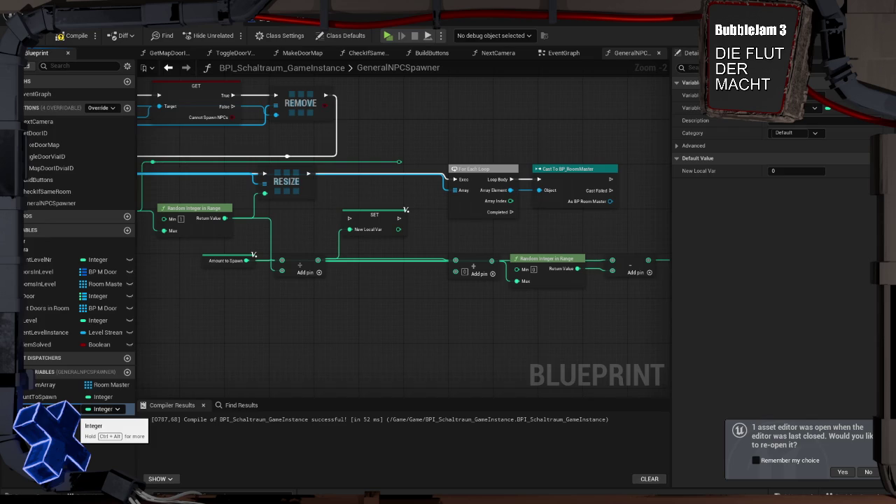
{"action": "key", "text": "Return"}
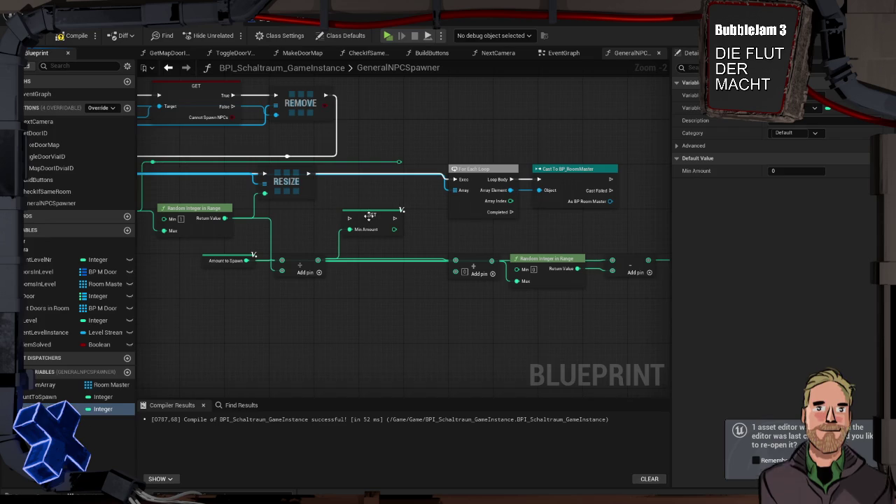
{"action": "left_click", "coordinate": [63, 409]}
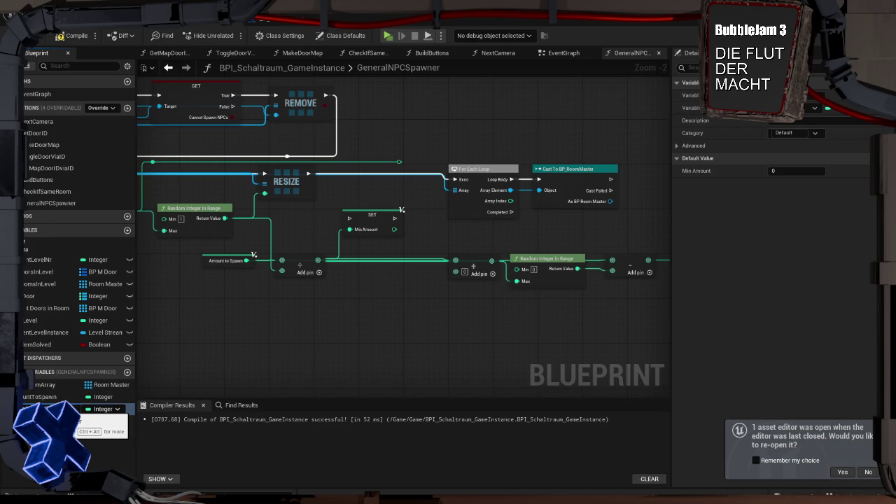
Run the Min Amount Per Room setter after Resize, before the For Each Loop, unhooking the add node.
{"action": "mouse_move", "coordinate": [366, 221]}
{"action": "left_mouse_down"}
{"action": "mouse_move", "coordinate": [360, 179]}
{"action": "mouse_move", "coordinate": [344, 174]}
{"action": "left_mouse_up"}
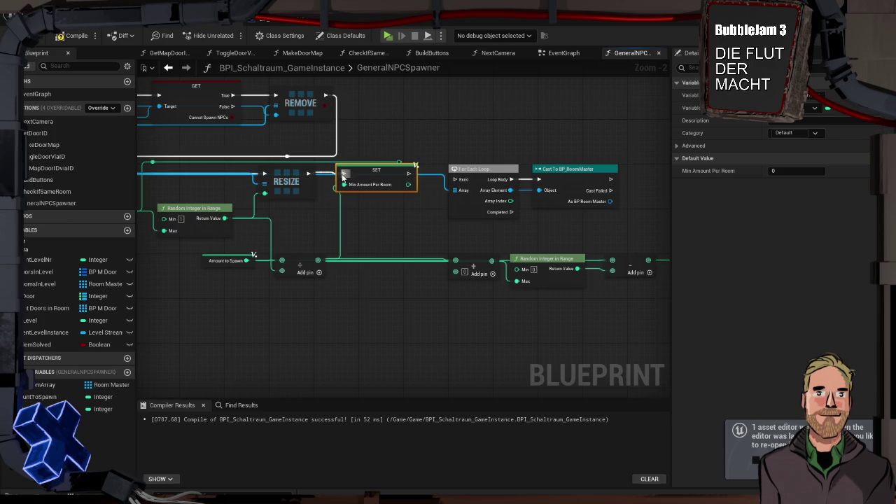
{"action": "left_click", "coordinate": [394, 236]}
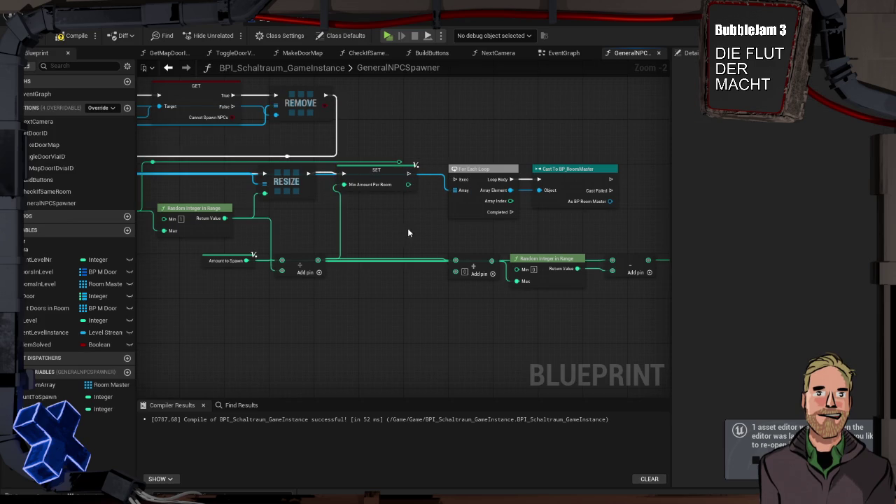
{"action": "mouse_move", "coordinate": [409, 173]}
{"action": "left_mouse_down"}
{"action": "mouse_move", "coordinate": [454, 183]}
{"action": "mouse_move", "coordinate": [455, 260]}
{"action": "left_mouse_up"}
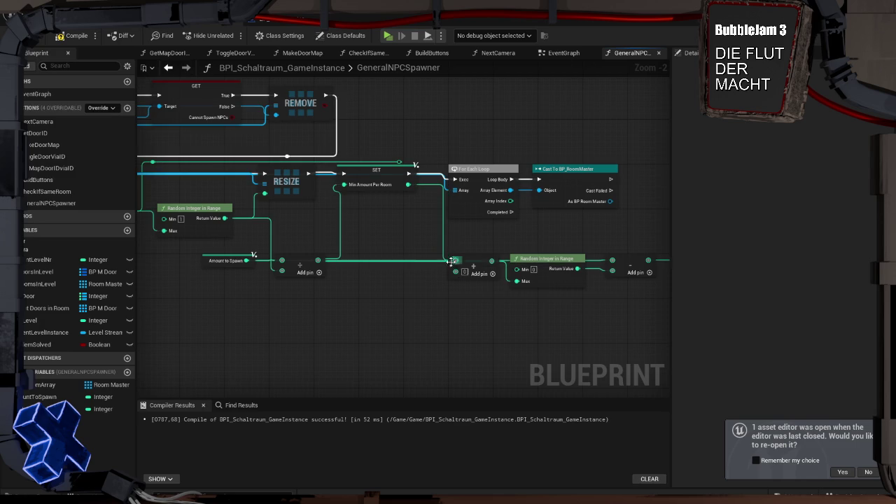
{"action": "left_click", "coordinate": [363, 264], "text": "alt"}
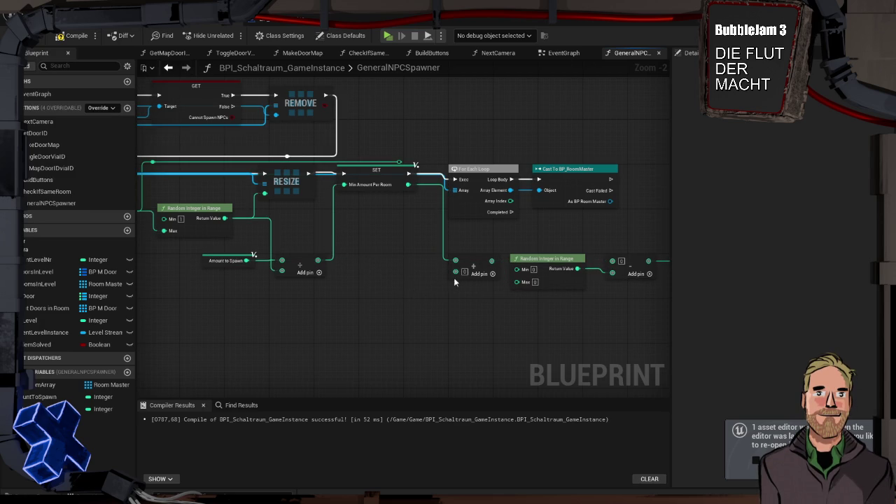
{"action": "left_click_drag", "start_coordinate": [468, 298], "coordinate": [330, 283]}
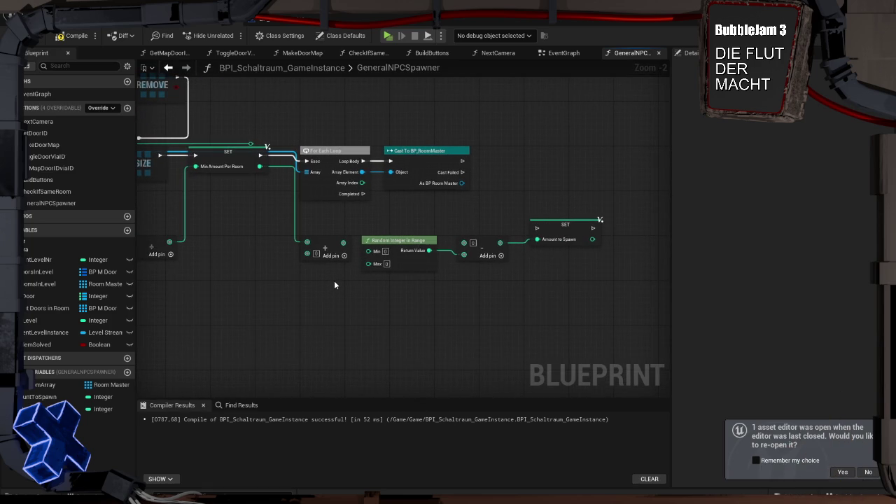
Unlink Random Integer in Range from Subtract and feed Min Amount Per Room into its Max.
{"action": "mouse_move", "coordinate": [314, 256]}
{"action": "left_mouse_down"}
{"action": "mouse_move", "coordinate": [328, 277]}
{"action": "mouse_move", "coordinate": [358, 278]}
{"action": "left_mouse_up"}
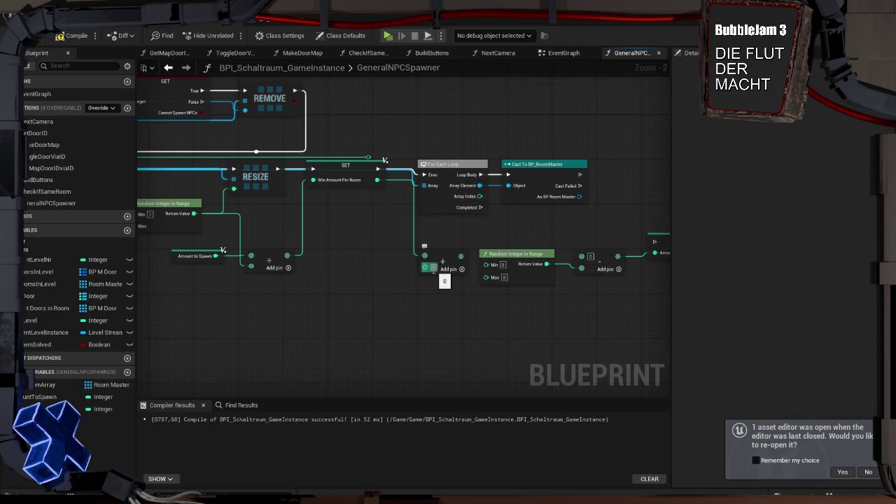
{"action": "mouse_move", "coordinate": [517, 258]}
{"action": "left_mouse_down"}
{"action": "mouse_move", "coordinate": [467, 288]}
{"action": "mouse_move", "coordinate": [426, 291]}
{"action": "left_mouse_up"}
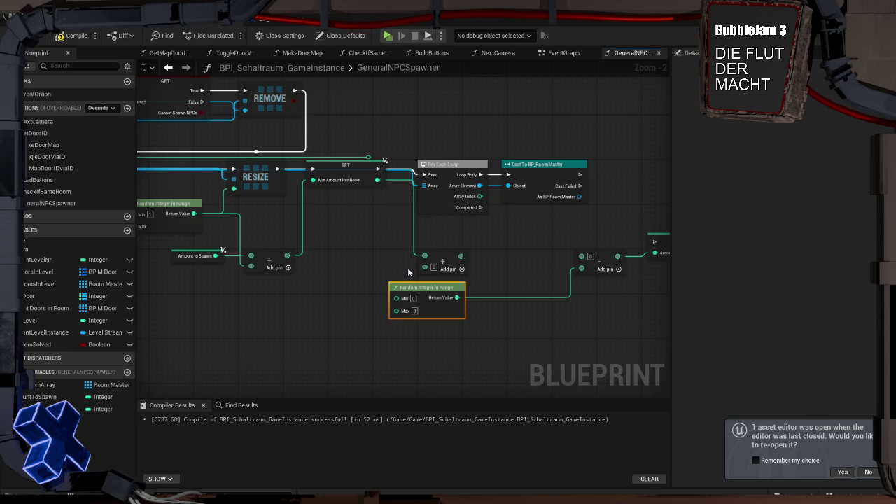
{"action": "left_click", "coordinate": [490, 302]}
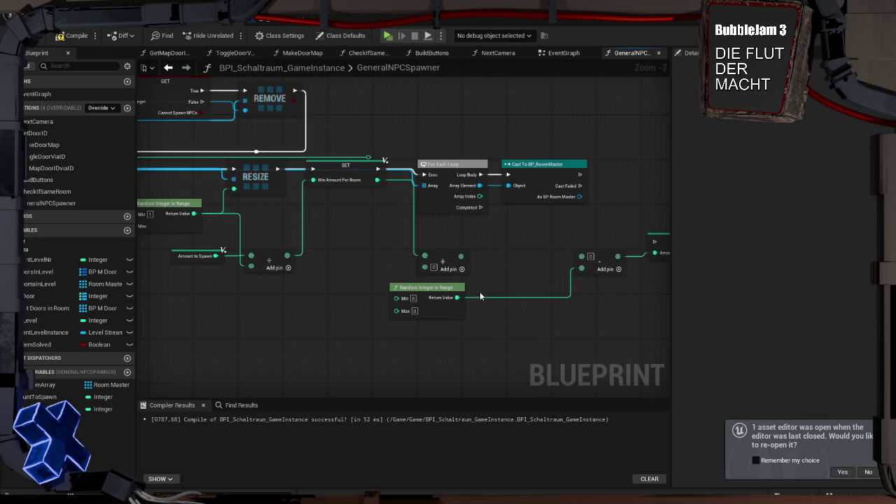
{"action": "left_click", "coordinate": [482, 298], "text": "alt"}
{"action": "mouse_move", "coordinate": [445, 294]}
{"action": "left_mouse_down"}
{"action": "mouse_move", "coordinate": [410, 284]}
{"action": "mouse_move", "coordinate": [376, 254]}
{"action": "left_mouse_up"}
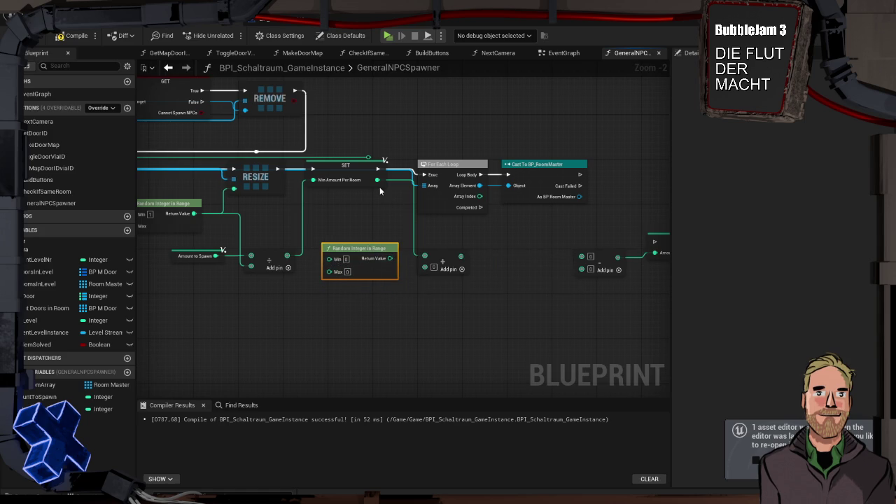
{"action": "mouse_move", "coordinate": [376, 180]}
{"action": "left_mouse_down"}
{"action": "mouse_move", "coordinate": [329, 274]}
{"action": "mouse_move", "coordinate": [351, 250]}
{"action": "mouse_move", "coordinate": [433, 277]}
{"action": "mouse_move", "coordinate": [424, 266]}
{"action": "left_mouse_up"}
{"action": "left_click_drag", "start_coordinate": [373, 247], "coordinate": [374, 252]}
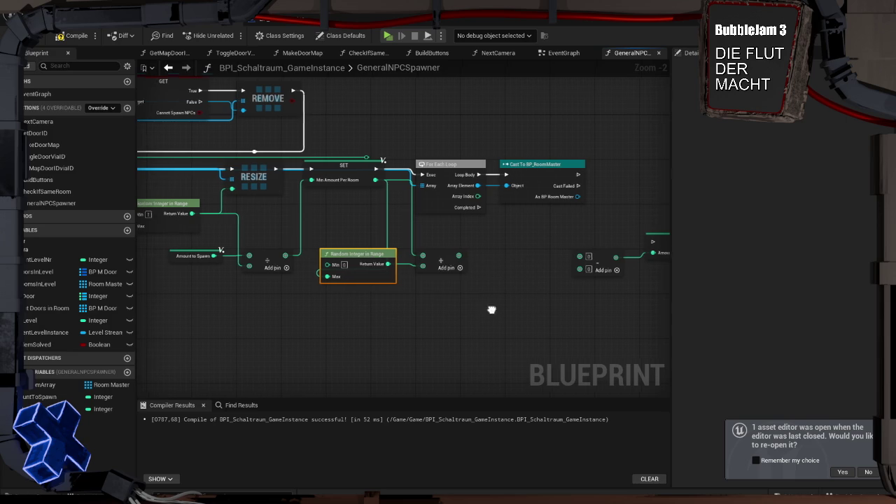
{"action": "left_click_drag", "start_coordinate": [434, 316], "coordinate": [374, 322]}
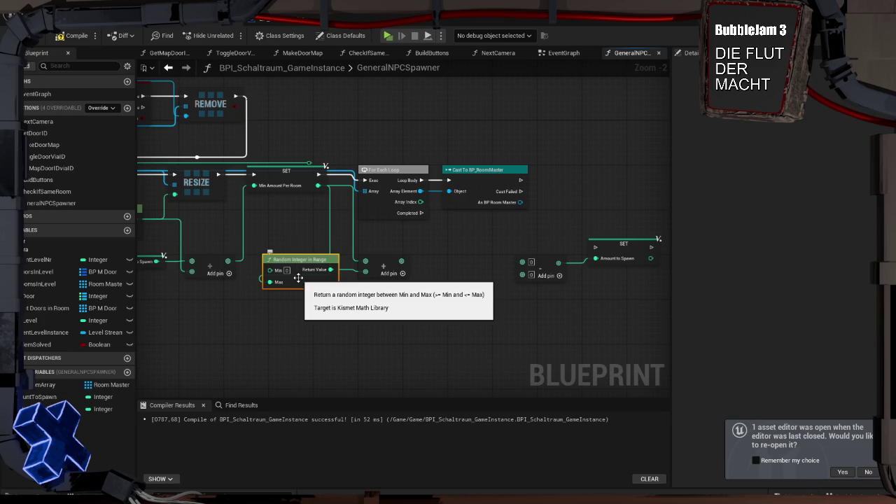
Delete the Random Integer in Range node and wire the divide result straight into the add node.
{"action": "key", "text": "Delete"}
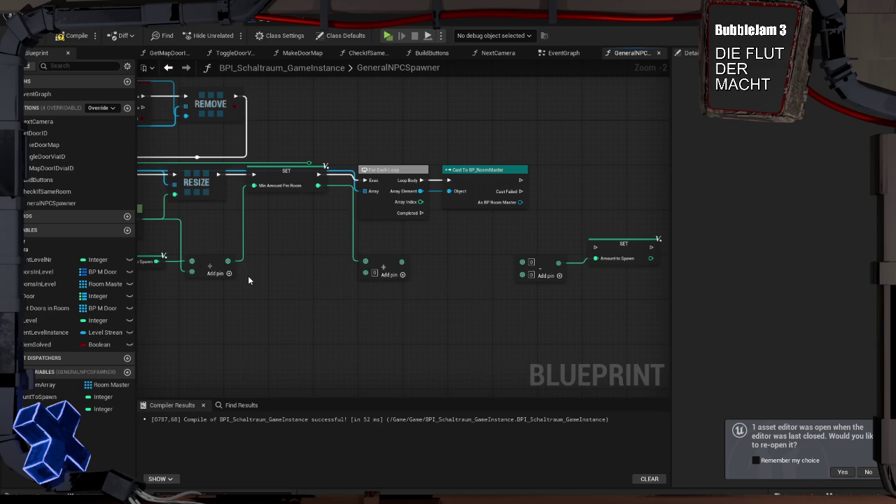
{"action": "left_click_drag", "start_coordinate": [248, 279], "coordinate": [310, 276]}
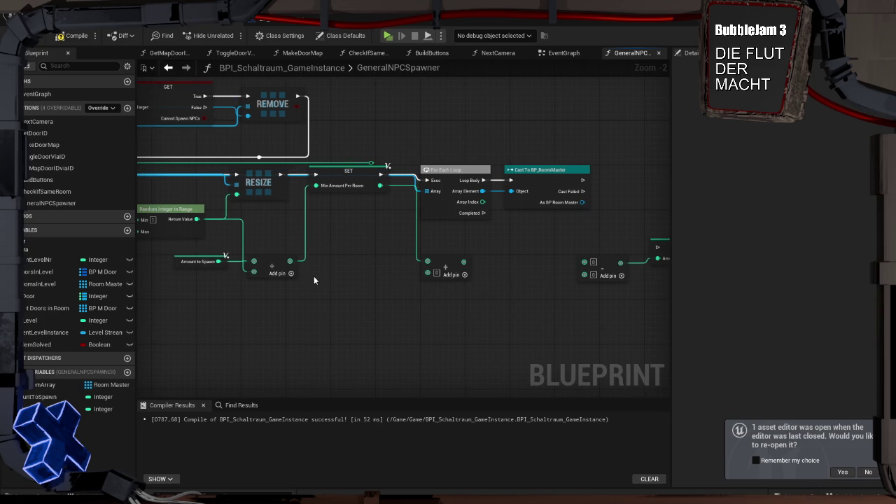
{"action": "mouse_move", "coordinate": [290, 261]}
{"action": "left_mouse_down"}
{"action": "mouse_move", "coordinate": [383, 272]}
{"action": "mouse_move", "coordinate": [427, 262]}
{"action": "left_mouse_up"}
{"action": "left_click_drag", "start_coordinate": [384, 241], "coordinate": [298, 238]}
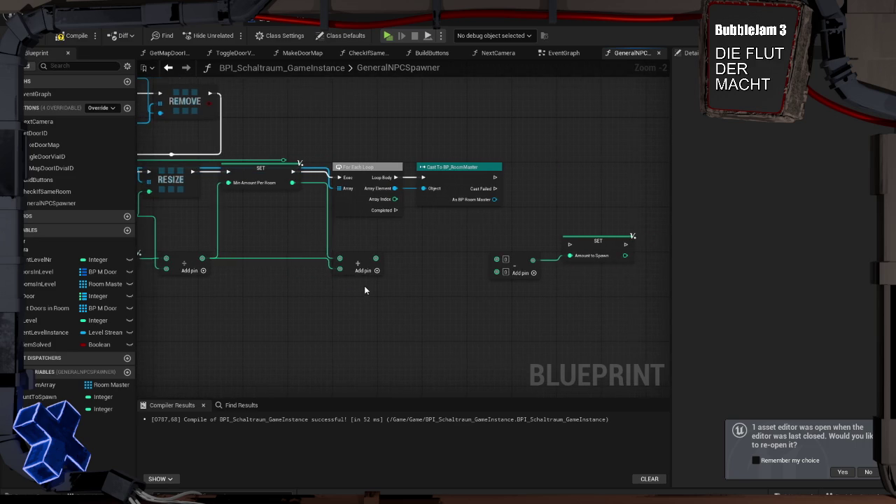
{"action": "left_click_drag", "start_coordinate": [346, 289], "coordinate": [436, 289]}
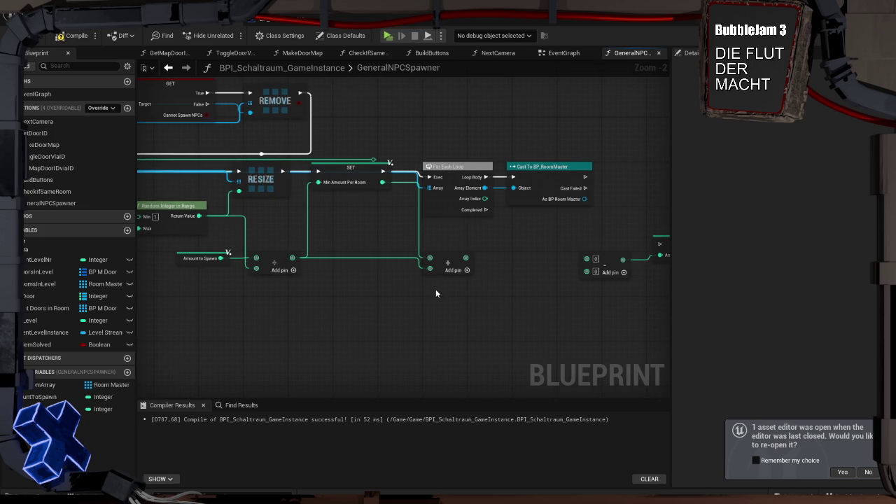
Insert an integer Subtract node between the divide result and the add node's input.
{"action": "right_click", "coordinate": [434, 284]}
{"action": "left_click", "coordinate": [387, 278]}
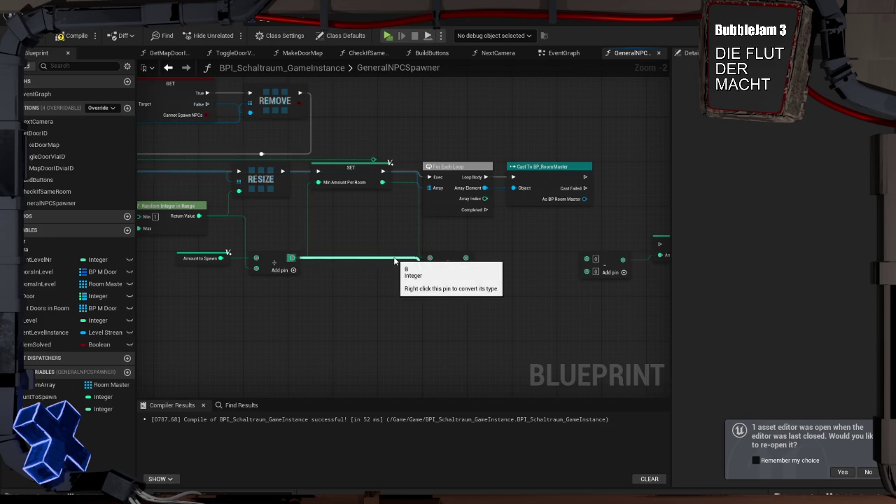
{"action": "left_click", "coordinate": [394, 260], "text": "alt"}
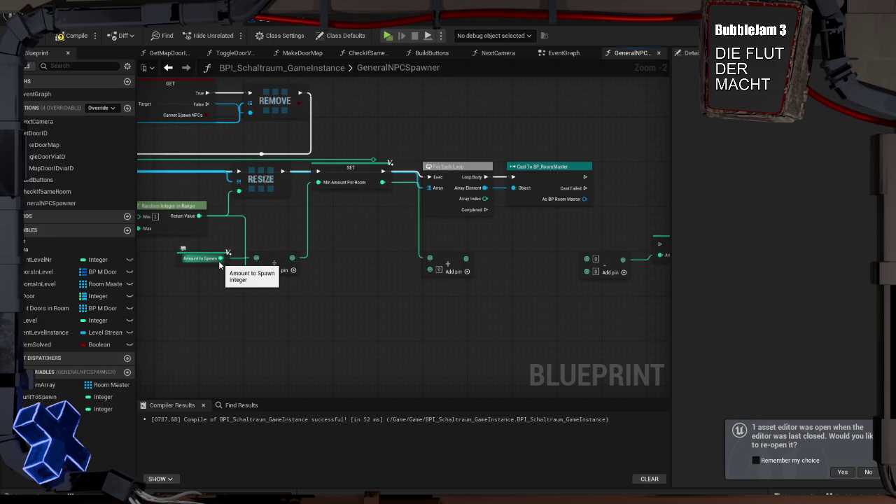
{"action": "left_click_drag", "start_coordinate": [224, 256], "coordinate": [351, 260]}
{"action": "type", "text": "-"}
{"action": "key", "text": "Return"}
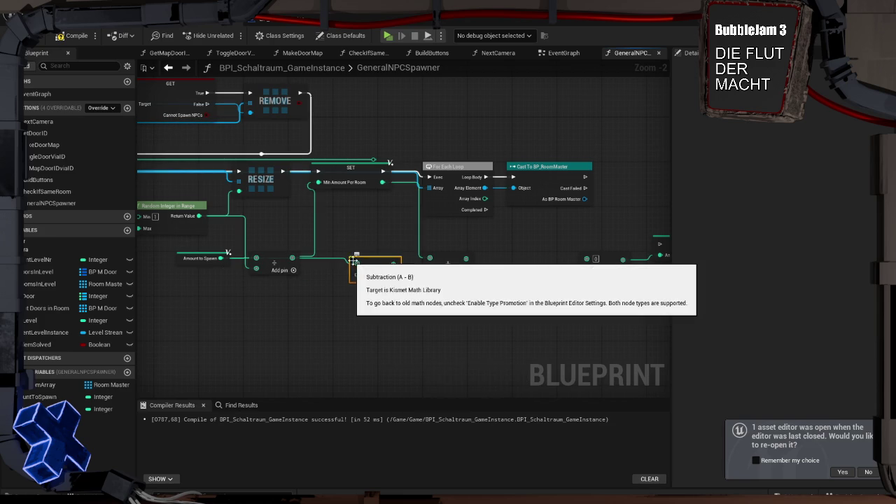
{"action": "left_click_drag", "start_coordinate": [378, 259], "coordinate": [368, 253]}
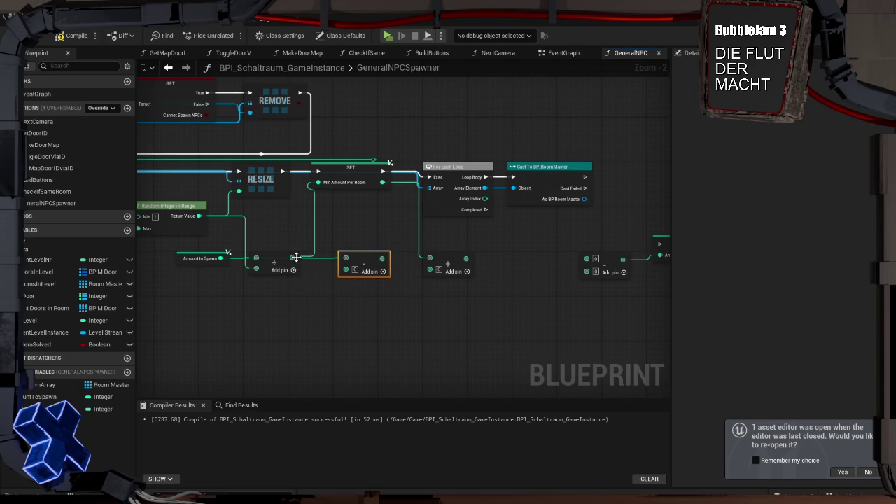
{"action": "mouse_move", "coordinate": [296, 257]}
{"action": "left_mouse_down"}
{"action": "mouse_move", "coordinate": [350, 273]}
{"action": "mouse_move", "coordinate": [346, 258]}
{"action": "mouse_move", "coordinate": [429, 268]}
{"action": "left_mouse_up"}
{"action": "left_click", "coordinate": [379, 239]}
{"action": "left_click", "coordinate": [358, 243]}
Bring the SET Amount to Spawn, REMOVE and GET nodes into view and search 'len' from an integer output.
{"action": "left_click_drag", "start_coordinate": [481, 275], "coordinate": [416, 310]}
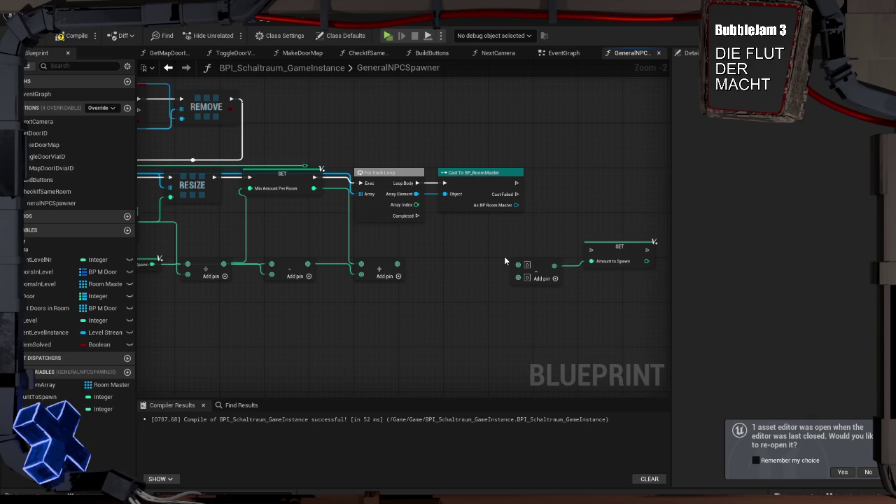
{"action": "left_click_drag", "start_coordinate": [431, 248], "coordinate": [504, 278]}
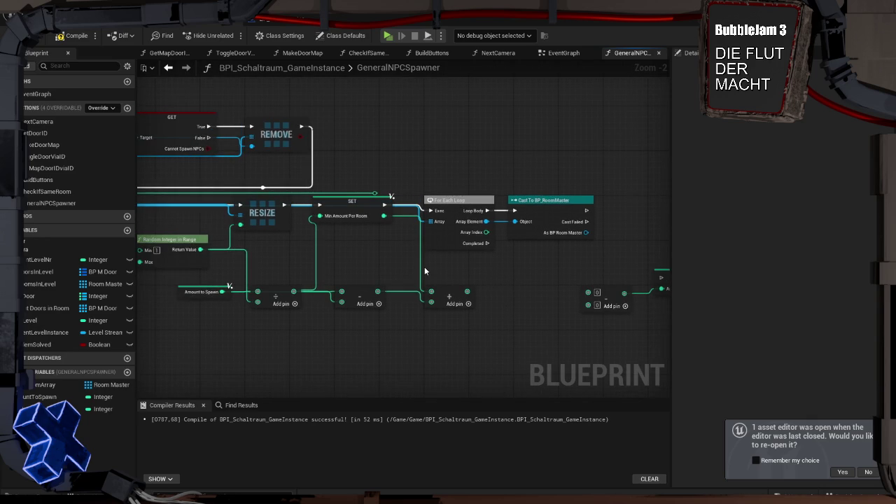
{"action": "left_click_drag", "start_coordinate": [389, 254], "coordinate": [478, 256]}
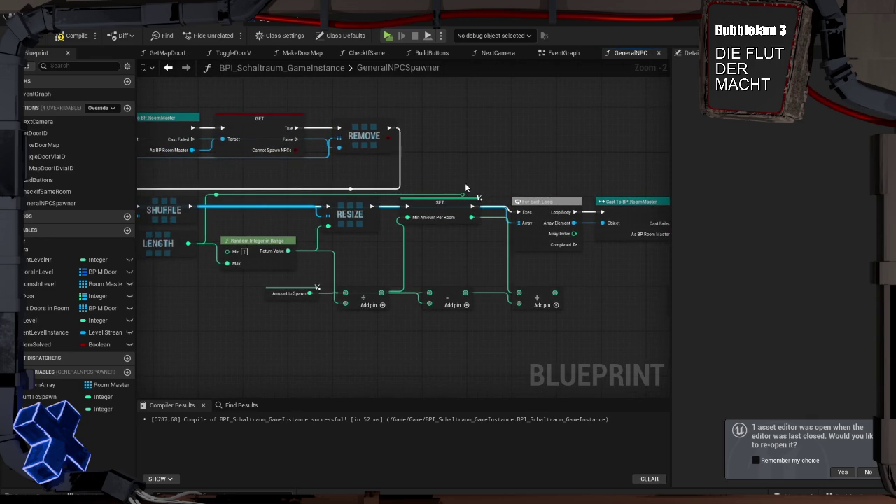
{"action": "left_click_drag", "start_coordinate": [462, 193], "coordinate": [514, 178]}
{"action": "type", "text": "len"}
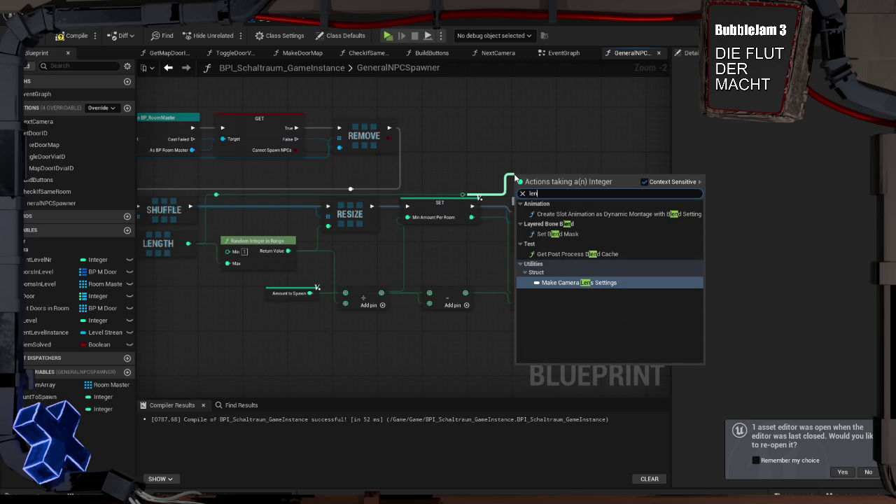
Add a Subtract node with B = 1 from the integer pin near the loop.
{"action": "key", "text": "BackSpace"}
{"action": "key", "text": "BackSpace"}
{"action": "key", "text": "BackSpace"}
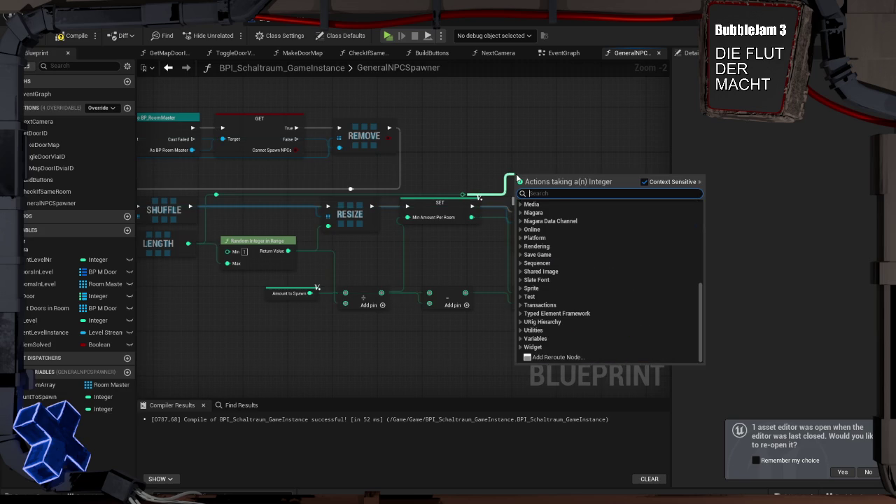
{"action": "left_click", "coordinate": [489, 144]}
{"action": "mouse_move", "coordinate": [461, 192]}
{"action": "left_mouse_down"}
{"action": "mouse_move", "coordinate": [500, 208]}
{"action": "mouse_move", "coordinate": [406, 211]}
{"action": "mouse_move", "coordinate": [574, 203]}
{"action": "mouse_move", "coordinate": [522, 194]}
{"action": "left_mouse_up"}
{"action": "key", "text": "BackSpace"}
{"action": "key", "text": "BackSpace"}
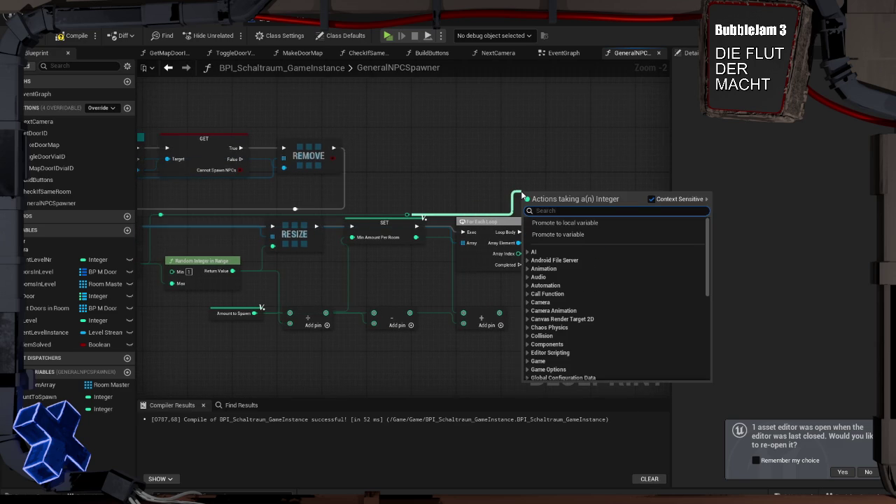
{"action": "type", "text": "-"}
{"action": "key", "text": "Return"}
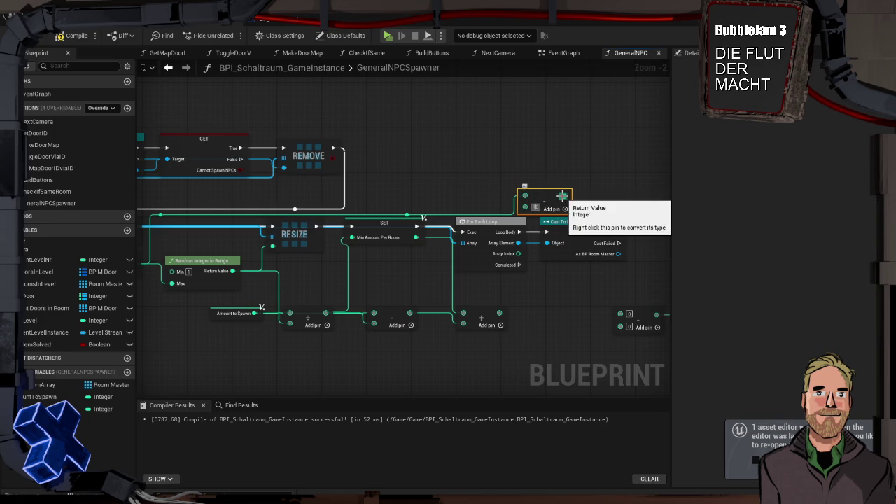
{"action": "key", "text": "BackSpace"}
{"action": "mouse_move", "coordinate": [547, 189]}
{"action": "left_mouse_down"}
{"action": "mouse_move", "coordinate": [513, 183]}
{"action": "mouse_move", "coordinate": [569, 195]}
{"action": "left_mouse_up"}
Add an == node on the subtract output, then arrange and select the subtract and SET nodes.
{"action": "type", "text": "=="}
{"action": "key", "text": "Return"}
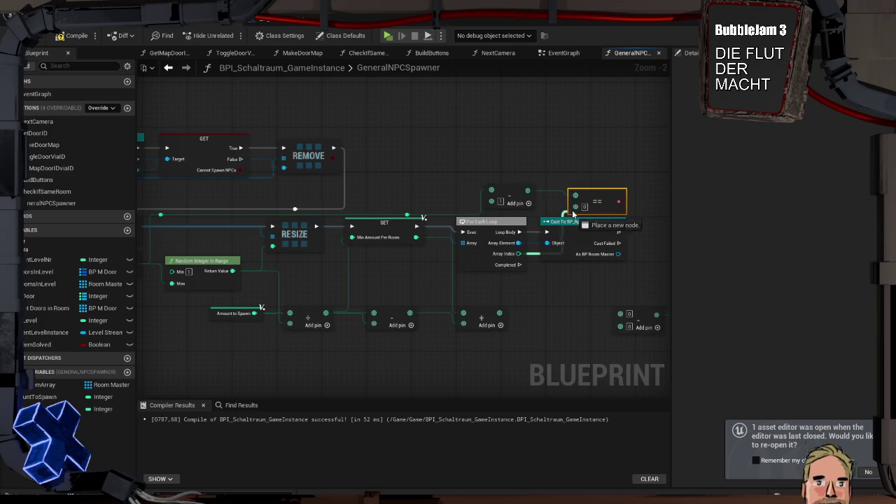
{"action": "left_click_drag", "start_coordinate": [595, 198], "coordinate": [569, 197]}
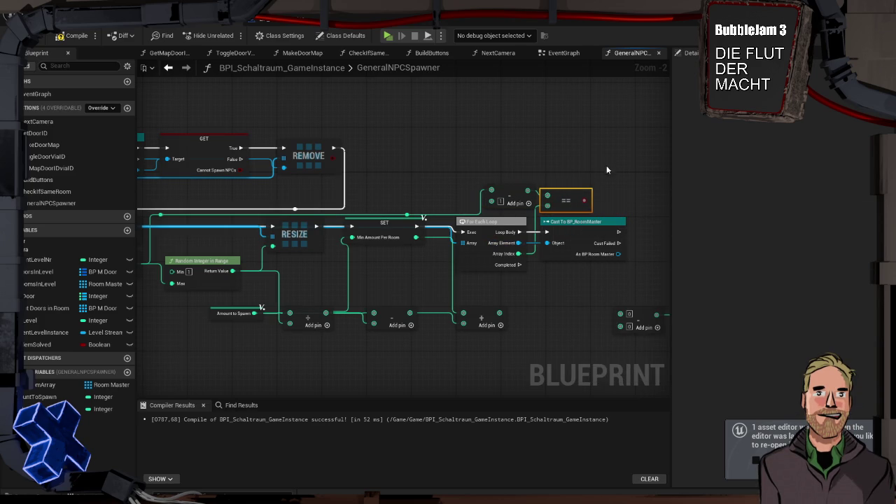
{"action": "left_click_drag", "start_coordinate": [505, 195], "coordinate": [494, 195]}
{"action": "left_click", "coordinate": [507, 179]}
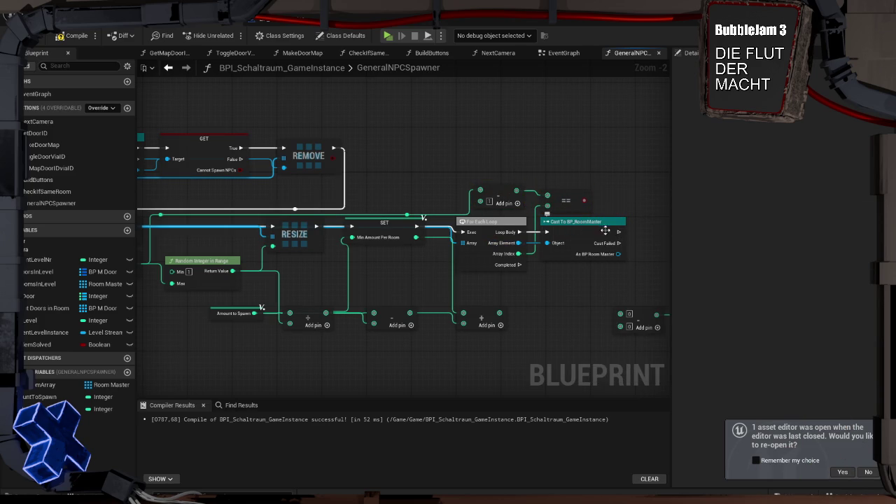
{"action": "mouse_move", "coordinate": [605, 230]}
{"action": "left_mouse_down"}
{"action": "mouse_move", "coordinate": [515, 198]}
{"action": "mouse_move", "coordinate": [566, 216]}
{"action": "mouse_move", "coordinate": [544, 224]}
{"action": "mouse_move", "coordinate": [549, 230]}
{"action": "left_mouse_up"}
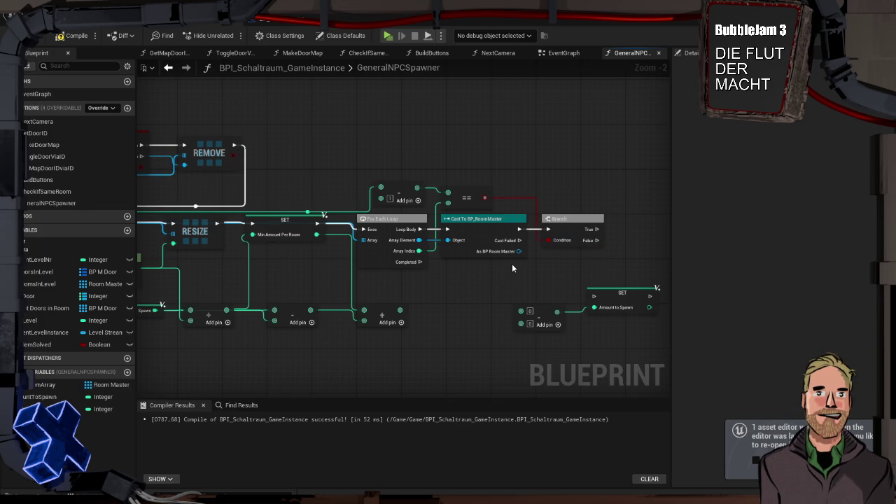
{"action": "left_click_drag", "start_coordinate": [531, 266], "coordinate": [473, 264]}
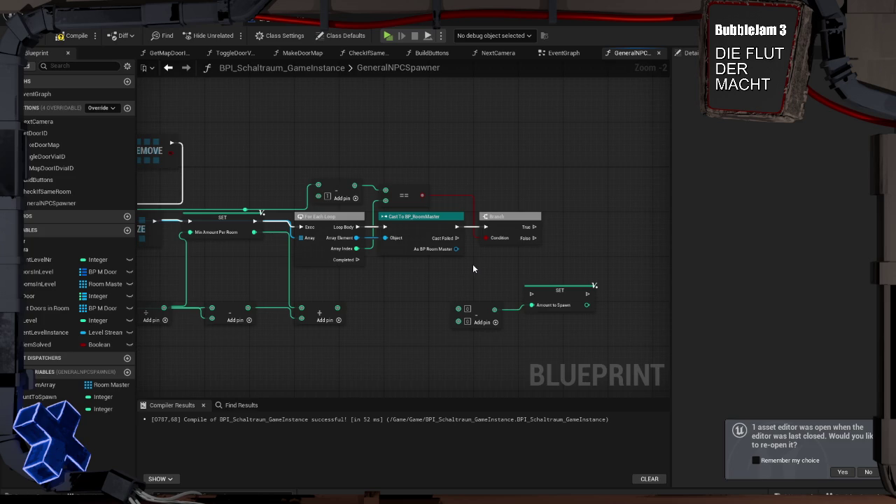
{"action": "left_click_drag", "start_coordinate": [471, 280], "coordinate": [592, 336]}
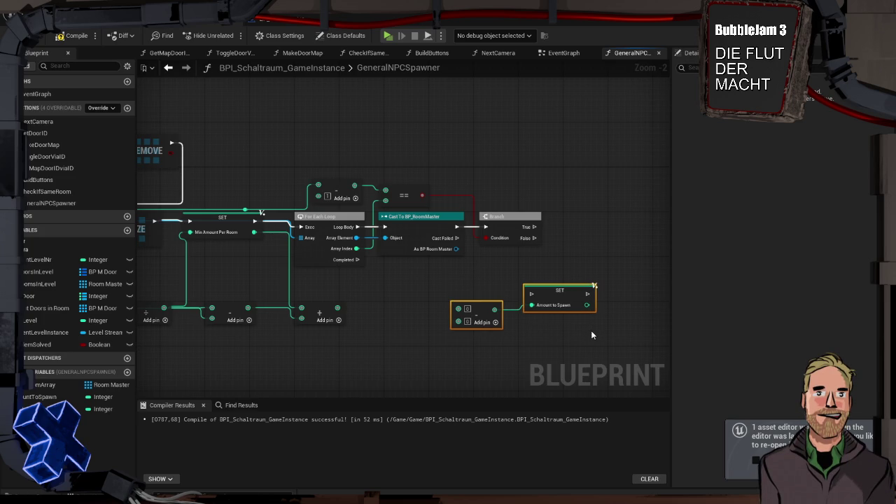
Place an Amount to Spawn getter and route the + output into the subtract node via a reroute.
{"action": "left_click", "coordinate": [441, 301]}
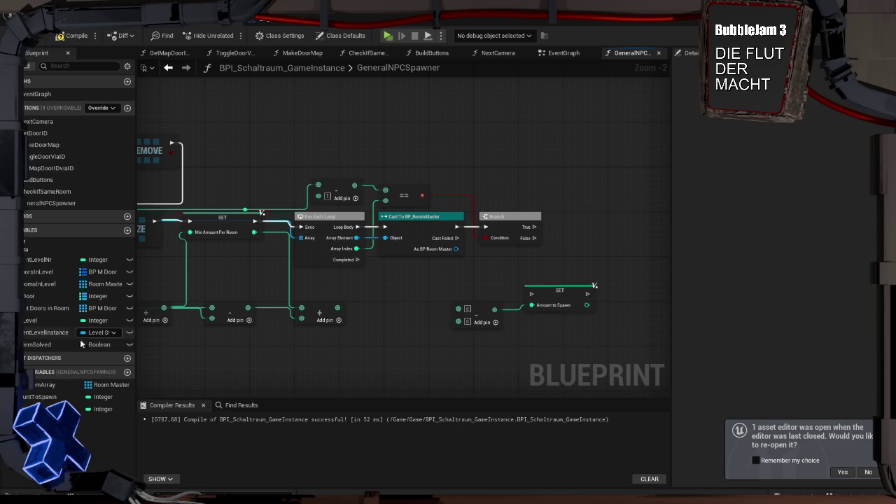
{"action": "mouse_move", "coordinate": [51, 400]}
{"action": "left_mouse_down"}
{"action": "mouse_move", "coordinate": [455, 315]}
{"action": "mouse_move", "coordinate": [459, 322]}
{"action": "mouse_move", "coordinate": [442, 327]}
{"action": "mouse_move", "coordinate": [446, 312]}
{"action": "mouse_move", "coordinate": [407, 323]}
{"action": "mouse_move", "coordinate": [451, 298]}
{"action": "left_mouse_up"}
{"action": "left_click_drag", "start_coordinate": [337, 308], "coordinate": [458, 321]}
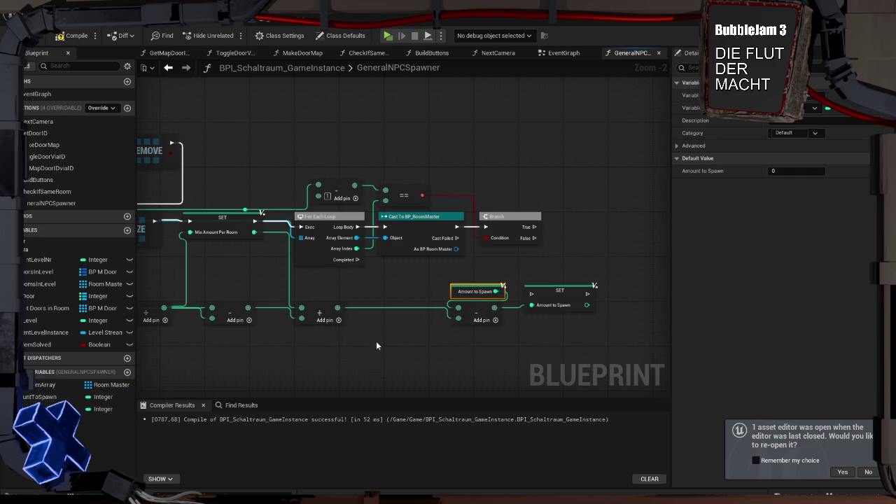
{"action": "left_click_drag", "start_coordinate": [598, 341], "coordinate": [448, 281]}
{"action": "double_click", "coordinate": [408, 306]}
Shift the subtract, Amount to Spawn getter and SET nodes to the right.
{"action": "left_click_drag", "start_coordinate": [611, 343], "coordinate": [448, 283]}
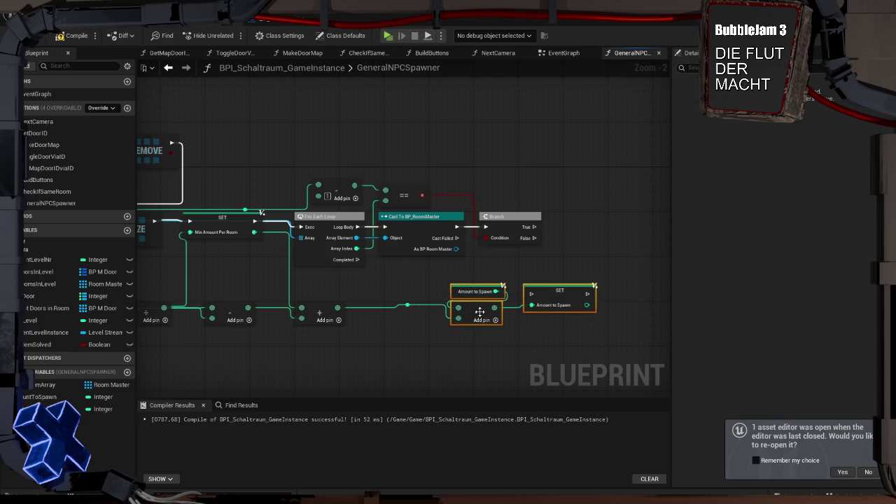
{"action": "left_click_drag", "start_coordinate": [471, 313], "coordinate": [566, 313]}
{"action": "left_click", "coordinate": [517, 293]}
{"action": "left_click_drag", "start_coordinate": [516, 292], "coordinate": [397, 298]}
{"action": "left_click_drag", "start_coordinate": [520, 308], "coordinate": [560, 258]}
{"action": "left_click", "coordinate": [443, 275]}
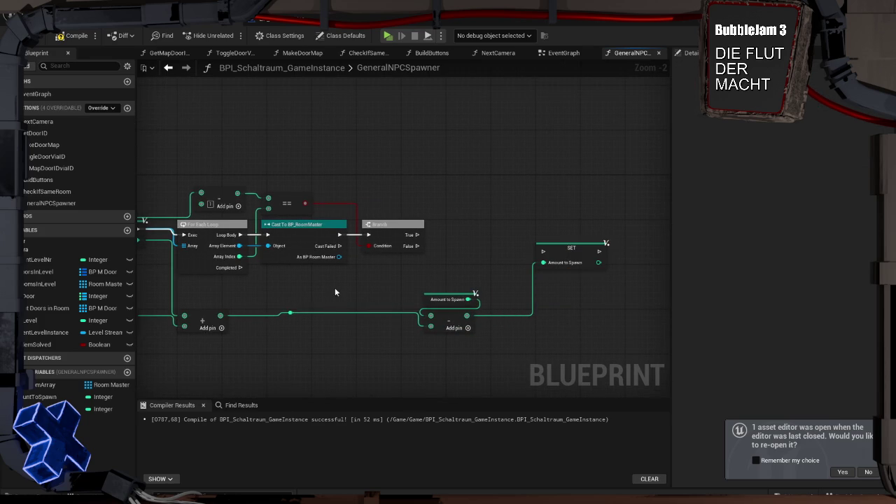
{"action": "mouse_move", "coordinate": [339, 256]}
{"action": "left_mouse_down"}
{"action": "mouse_move", "coordinate": [459, 253]}
{"action": "mouse_move", "coordinate": [452, 246]}
{"action": "left_mouse_up"}
Search 'spaw' without adding a node, then check SpawnNpcOfSpecificAmount's inputs in BP_RoomMaster.
{"action": "type", "text": "s"}
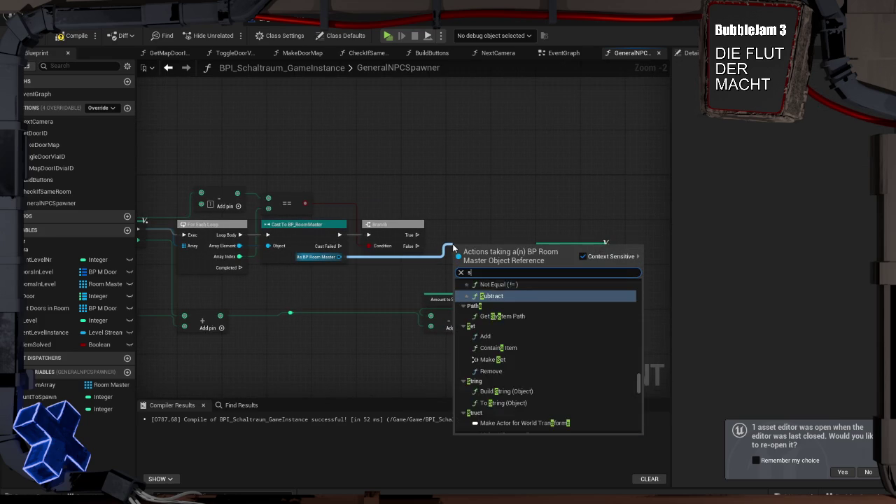
{"action": "type", "text": "paw"}
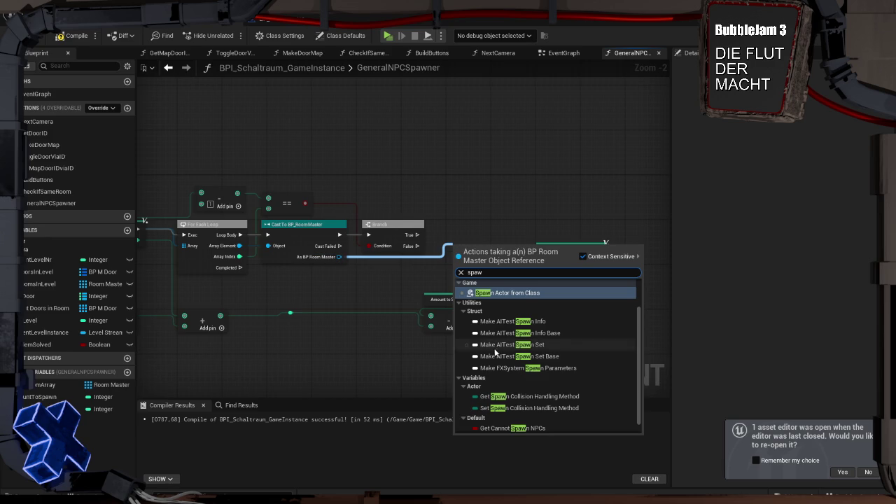
{"action": "scroll", "coordinate": [520, 392], "scroll_direction": "down", "scroll_amount": 1}
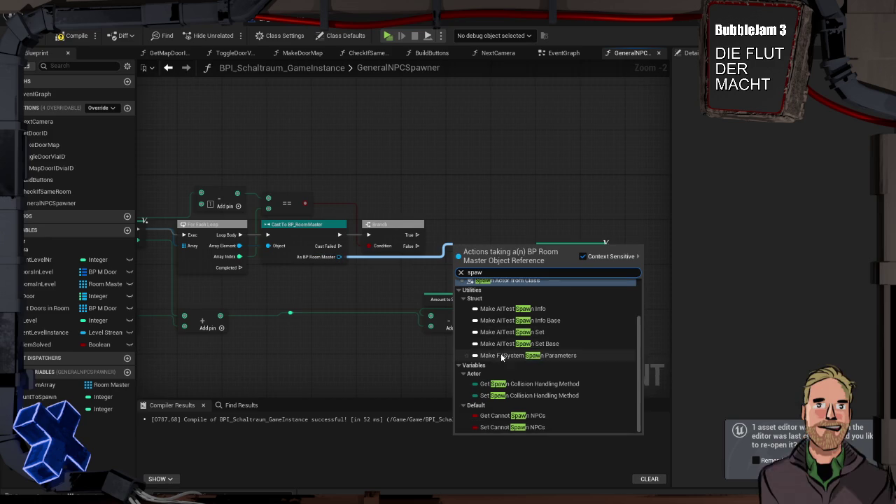
{"action": "scroll", "coordinate": [551, 392], "scroll_direction": "up", "scroll_amount": 1}
{"action": "left_click", "coordinate": [550, 389]}
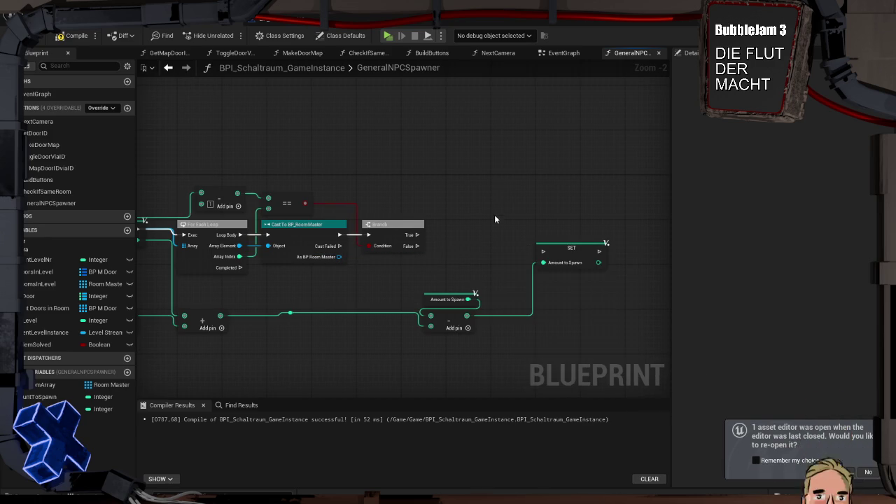
{"action": "left_click", "coordinate": [294, 18]}
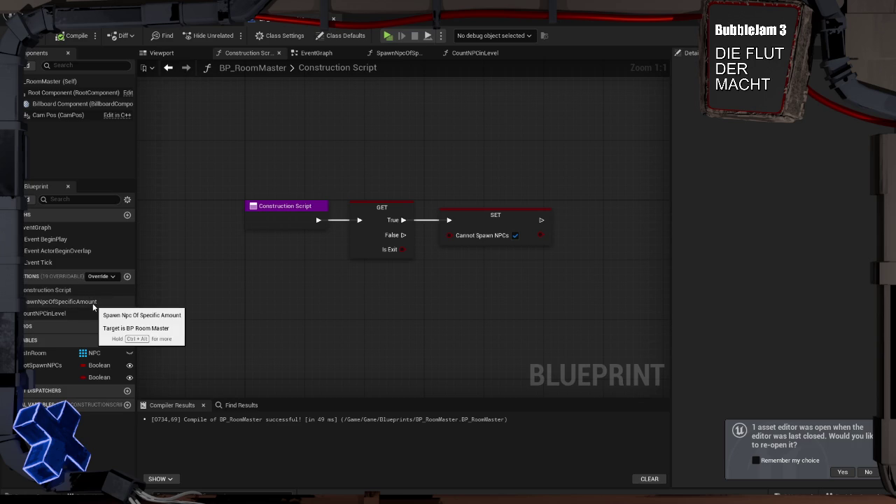
{"action": "left_click", "coordinate": [93, 302]}
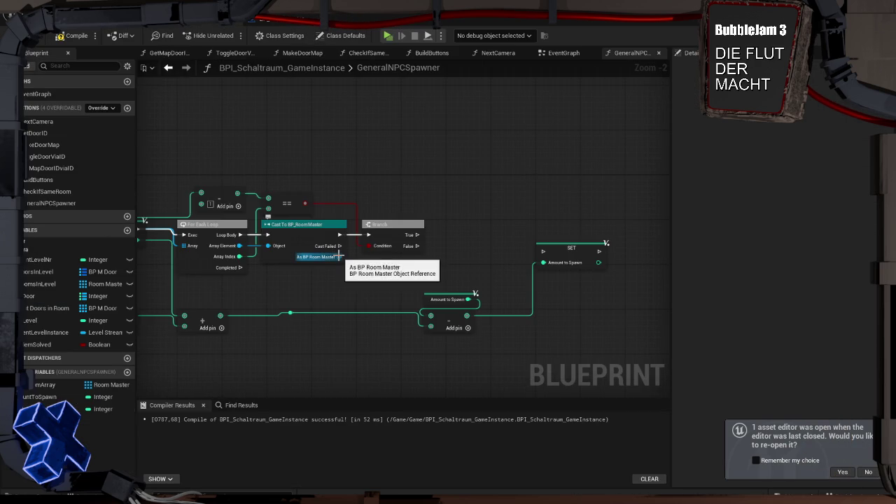
Search 'spawn' from As BP Room Master with Context Sensitive off, then return to BP_RoomMaster.
{"action": "mouse_move", "coordinate": [338, 257]}
{"action": "left_mouse_down"}
{"action": "mouse_move", "coordinate": [411, 296]}
{"action": "mouse_move", "coordinate": [473, 241]}
{"action": "left_mouse_up"}
{"action": "type", "text": "spawn"}
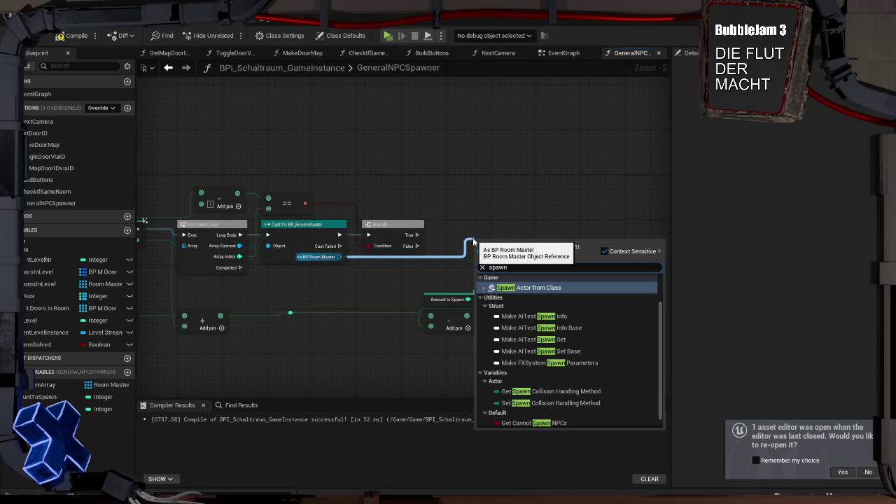
{"action": "left_click", "coordinate": [604, 251]}
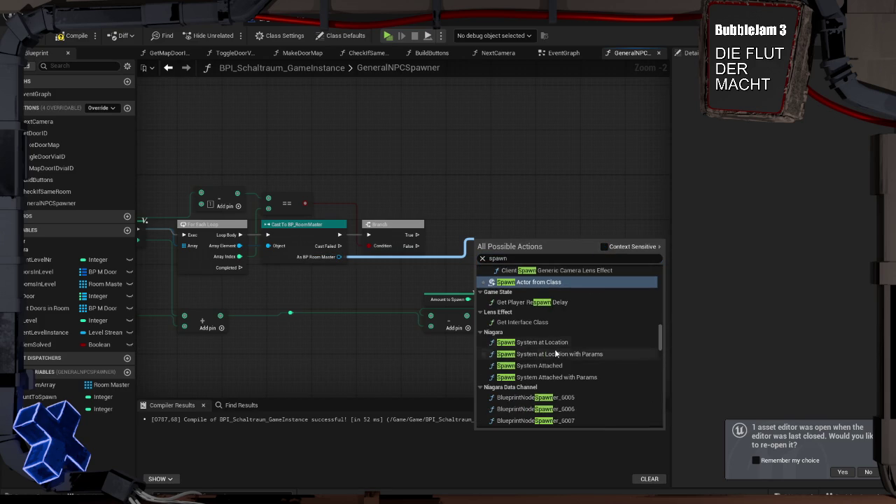
{"action": "scroll", "coordinate": [548, 317], "scroll_direction": "down", "scroll_amount": 8}
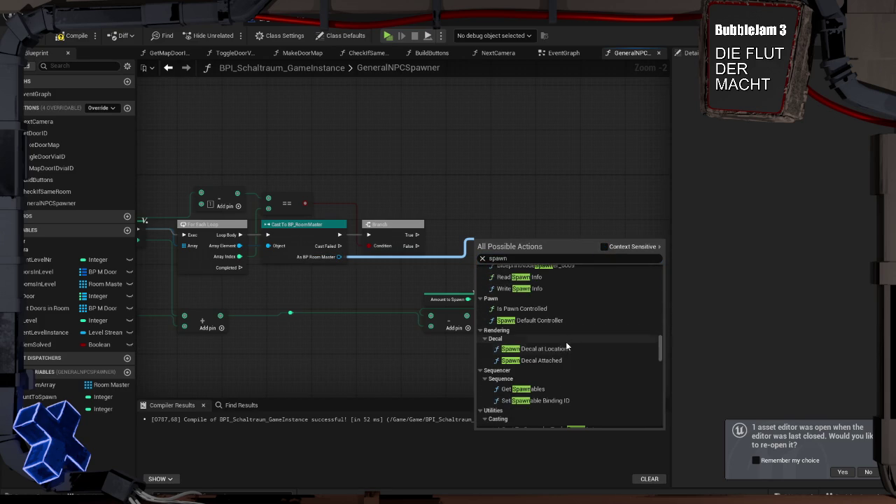
{"action": "scroll", "coordinate": [565, 334], "scroll_direction": "down", "scroll_amount": 3}
{"action": "scroll", "coordinate": [568, 339], "scroll_direction": "up", "scroll_amount": 6}
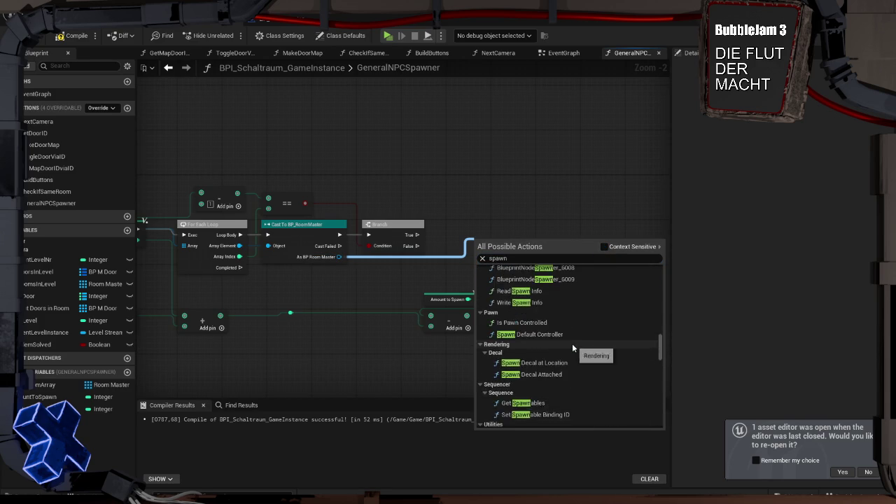
{"action": "scroll", "coordinate": [595, 352], "scroll_direction": "up", "scroll_amount": 3}
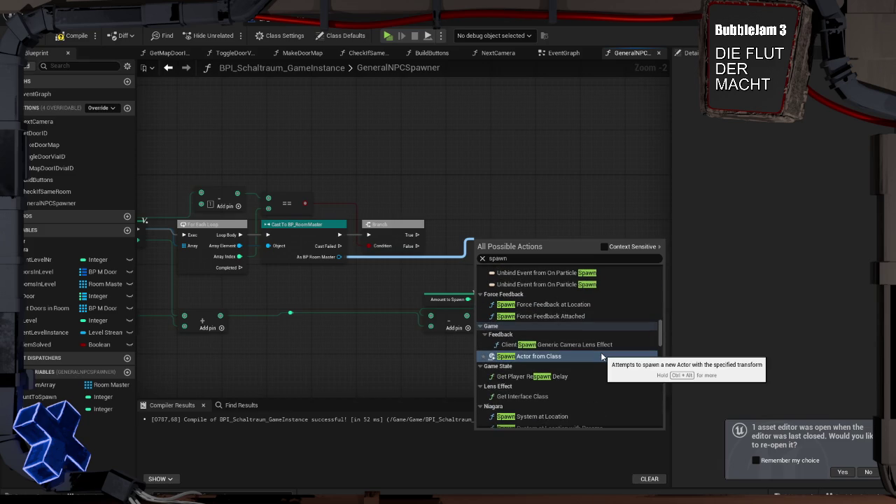
{"action": "scroll", "coordinate": [601, 353], "scroll_direction": "up", "scroll_amount": 2}
{"action": "left_click", "coordinate": [366, 175]}
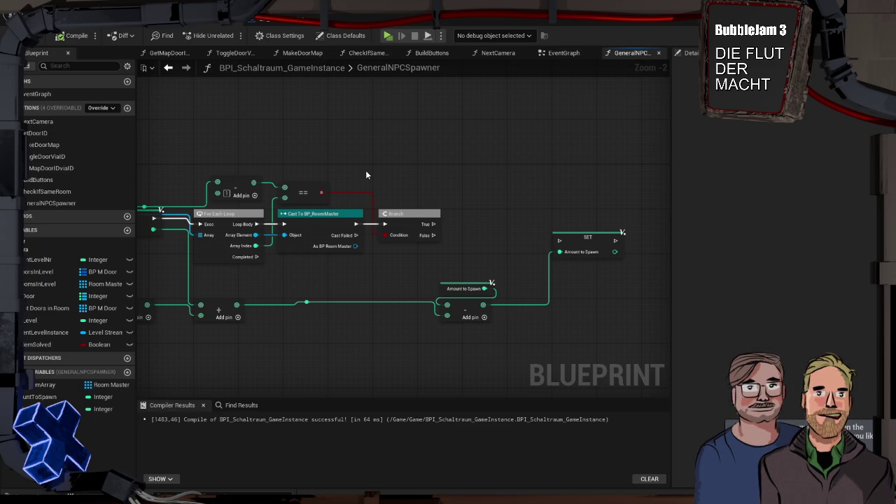
{"action": "left_click", "coordinate": [287, 26]}
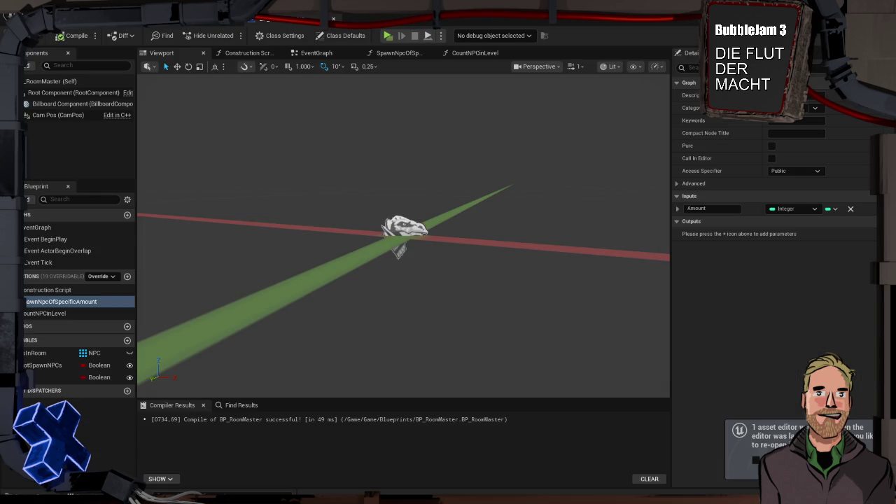
{"action": "key", "text": "ctrl+s"}
{"action": "left_click", "coordinate": [222, 21]}
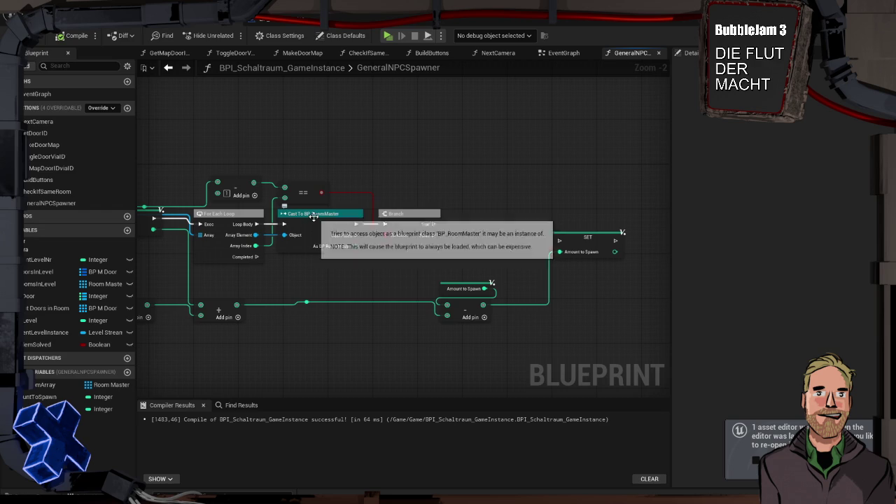
{"action": "left_click_drag", "start_coordinate": [258, 236], "coordinate": [287, 279]}
{"action": "type", "text": "cast to ro"}
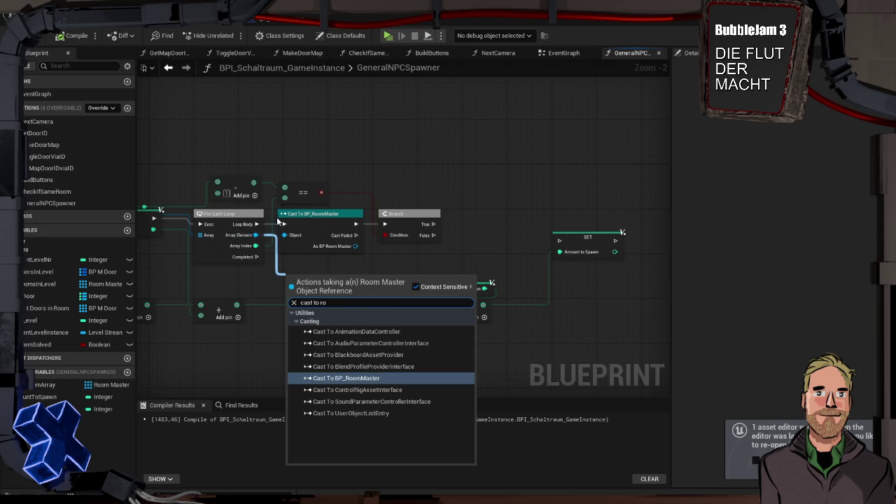
{"action": "key", "text": "Escape"}
{"action": "left_click_drag", "start_coordinate": [147, 174], "coordinate": [309, 157]}
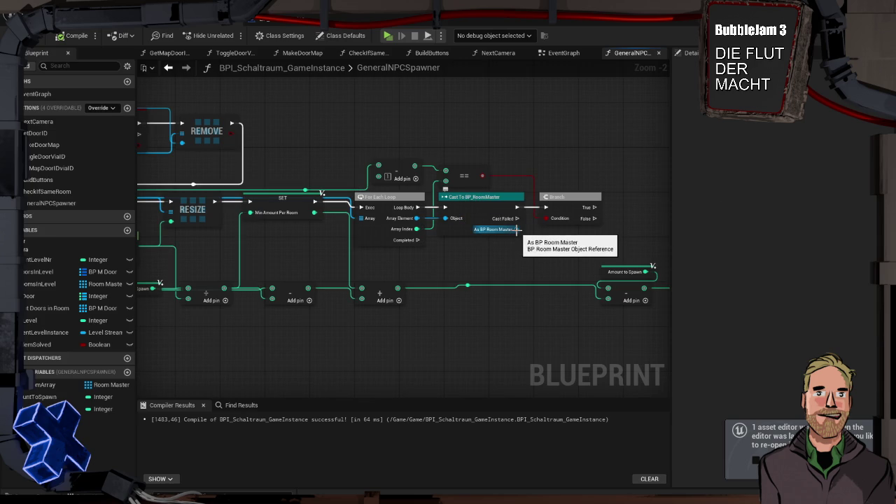
{"action": "left_click_drag", "start_coordinate": [516, 230], "coordinate": [595, 238]}
{"action": "left_click", "coordinate": [279, 23]}
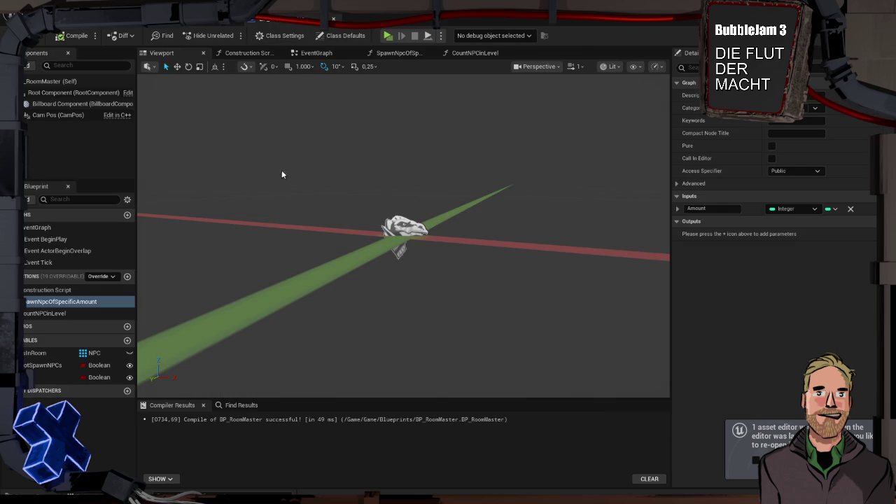
{"action": "left_click", "coordinate": [57, 315]}
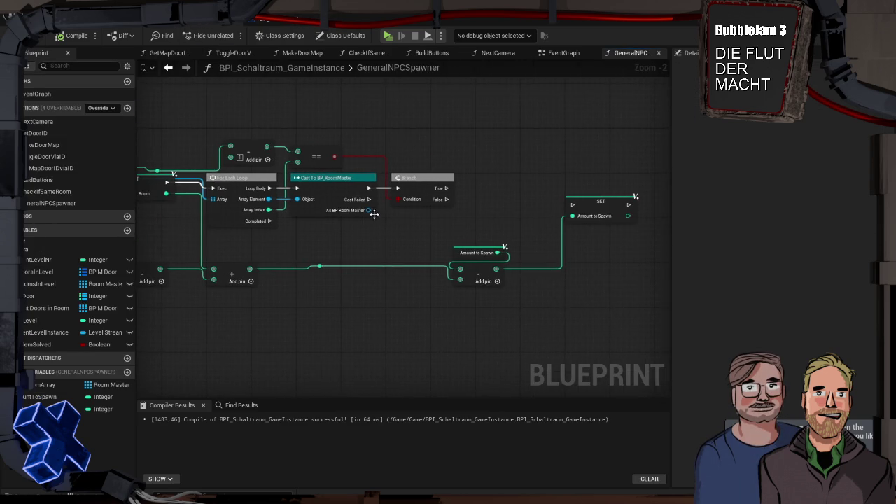
{"action": "mouse_move", "coordinate": [368, 210]}
{"action": "left_mouse_down"}
{"action": "mouse_move", "coordinate": [514, 186]}
{"action": "mouse_move", "coordinate": [506, 180]}
{"action": "left_mouse_up"}
Add a Spawn Npc Of Specific Amount node from As BP Room Master and lower the SET node.
{"action": "type", "text": "spaw"}
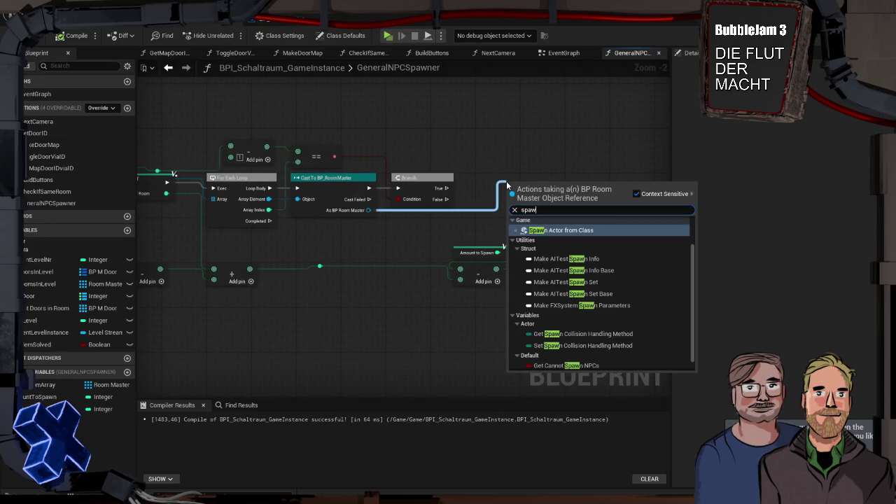
{"action": "type", "text": "n"}
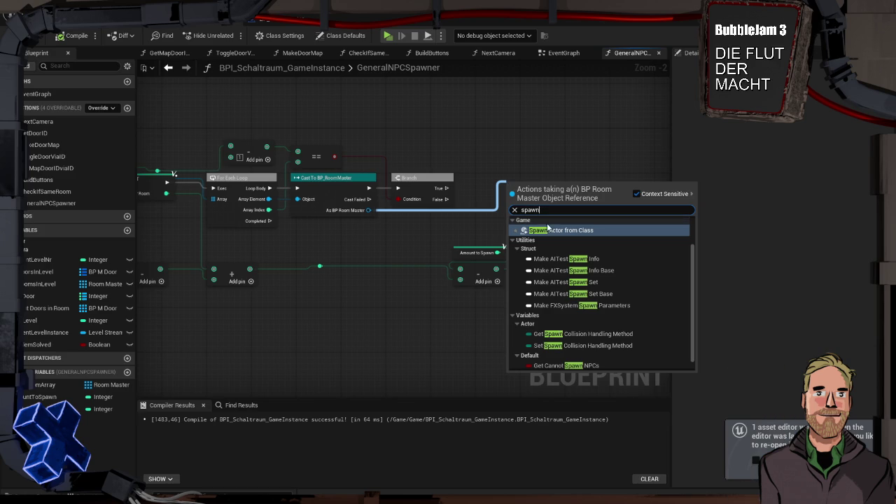
{"action": "scroll", "coordinate": [572, 294], "scroll_direction": "down", "scroll_amount": 1}
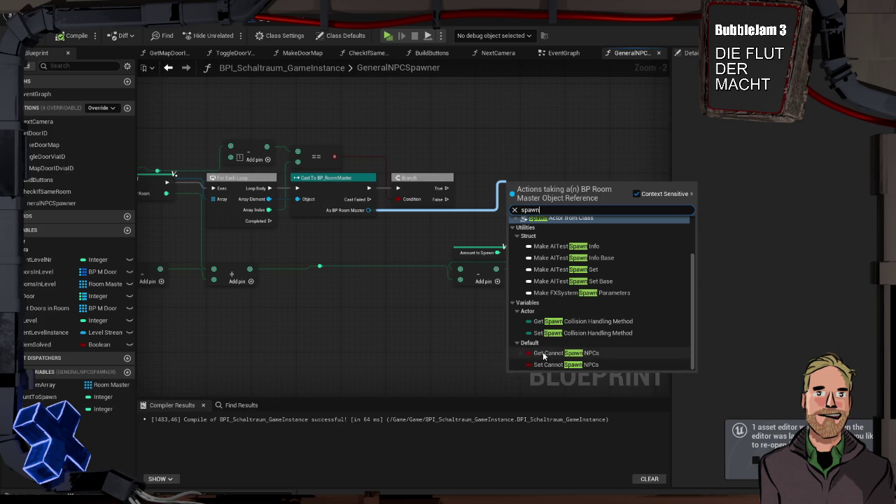
{"action": "scroll", "coordinate": [553, 256], "scroll_direction": "up", "scroll_amount": 2}
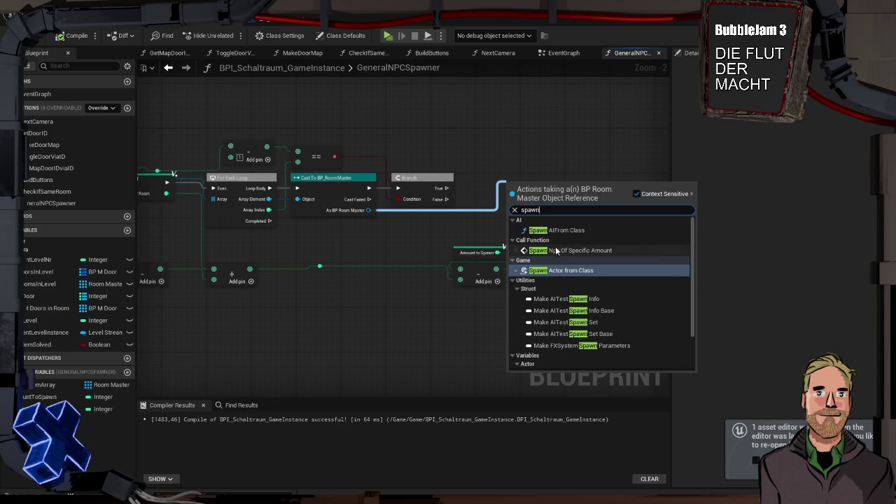
{"action": "left_click", "coordinate": [571, 250]}
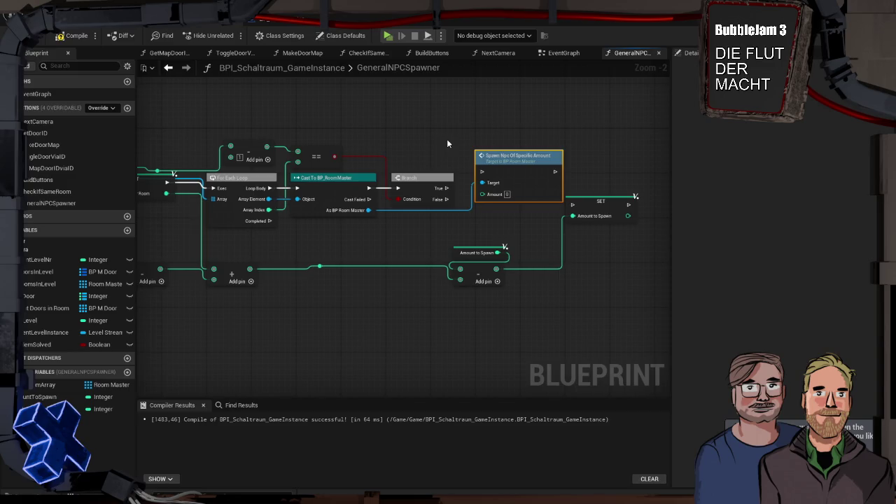
{"action": "left_click", "coordinate": [600, 224]}
{"action": "left_click_drag", "start_coordinate": [600, 224], "coordinate": [602, 246]}
{"action": "left_click_drag", "start_coordinate": [540, 182], "coordinate": [543, 199]}
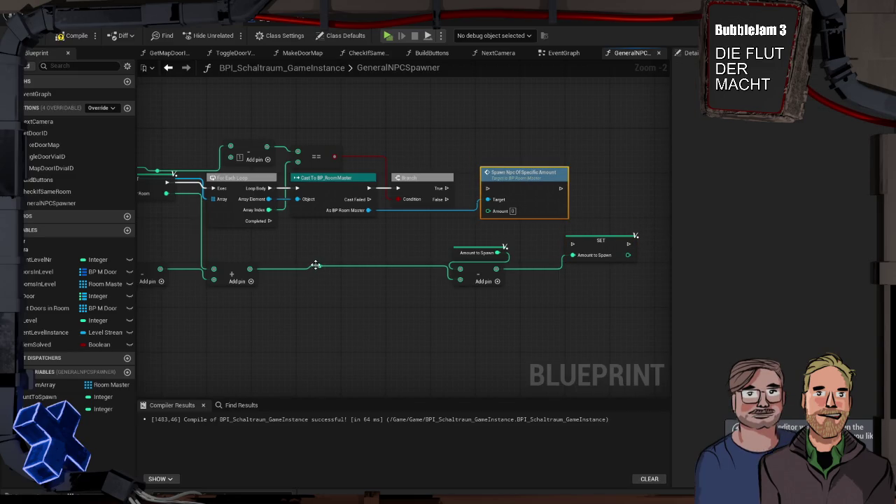
Feed the reroute knot value into the spawn node's Amount and shift the Amount to Spawn math right.
{"action": "left_click_drag", "start_coordinate": [319, 266], "coordinate": [486, 211]}
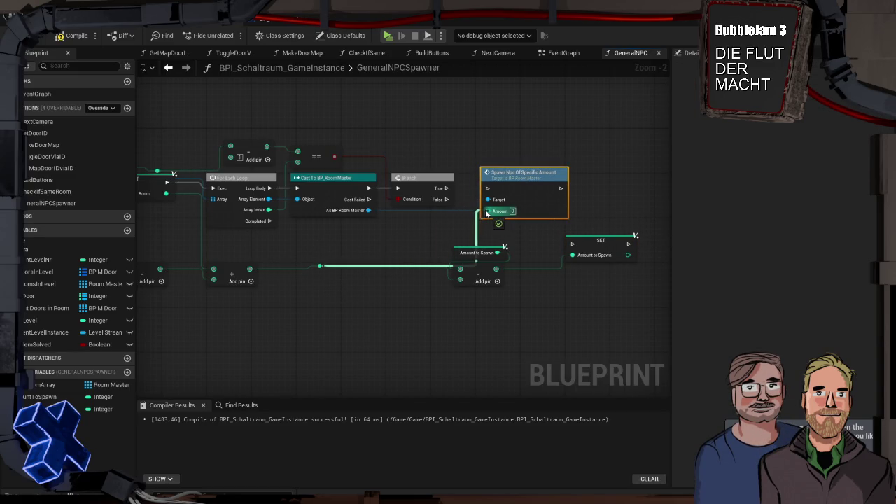
{"action": "left_click_drag", "start_coordinate": [489, 305], "coordinate": [451, 245]}
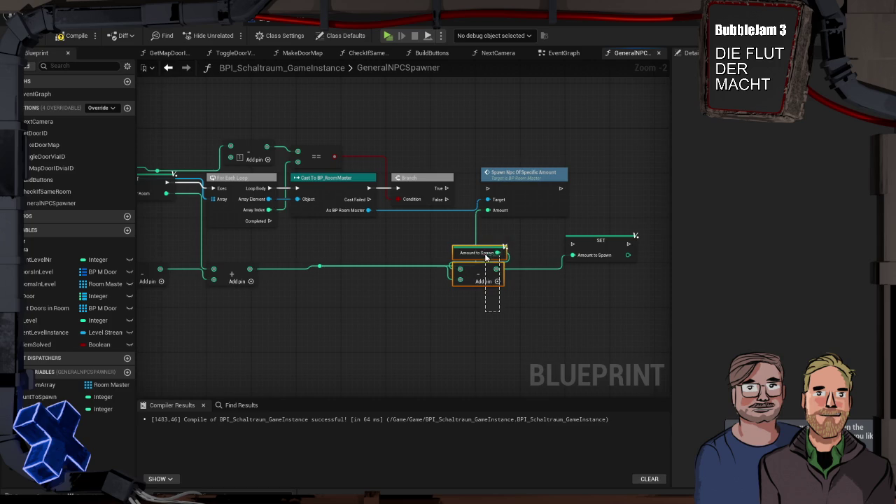
{"action": "left_click_drag", "start_coordinate": [490, 273], "coordinate": [527, 273]}
{"action": "left_click", "coordinate": [319, 266]}
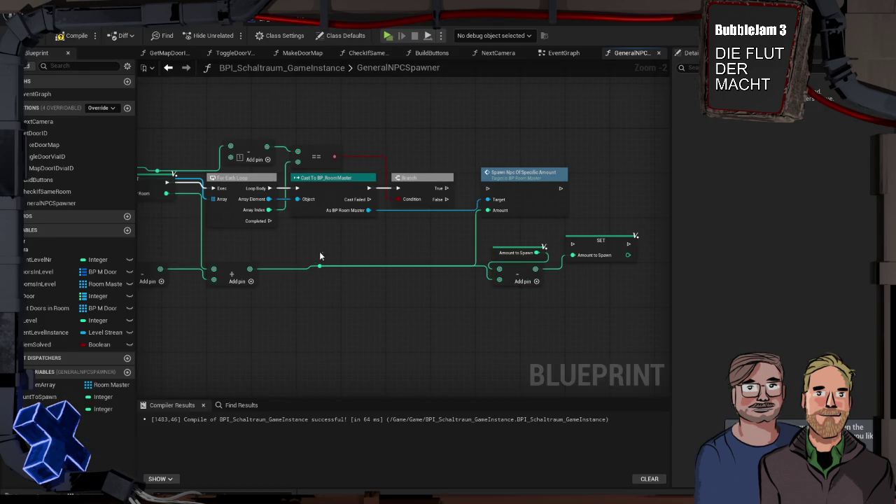
{"action": "left_click_drag", "start_coordinate": [320, 266], "coordinate": [463, 274]}
{"action": "left_click", "coordinate": [320, 245]}
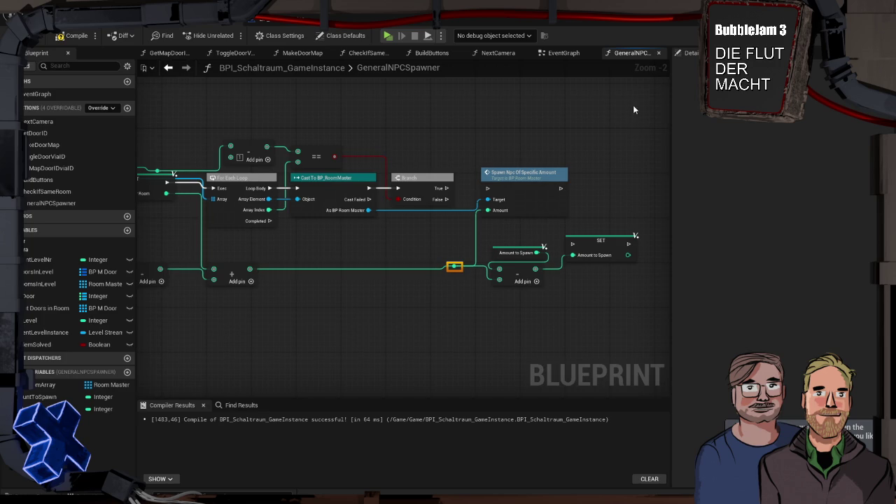
Run the Spawn Npc Of Specific Amount node from the Branch's False output.
{"action": "scroll", "coordinate": [522, 152], "scroll_direction": "up", "scroll_amount": 2}
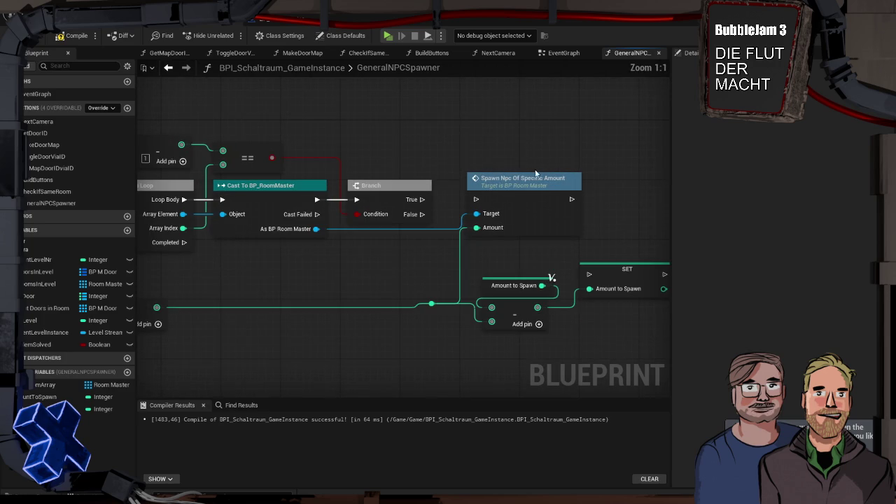
{"action": "left_click_drag", "start_coordinate": [505, 183], "coordinate": [489, 183]}
{"action": "left_click_drag", "start_coordinate": [303, 138], "coordinate": [404, 126]}
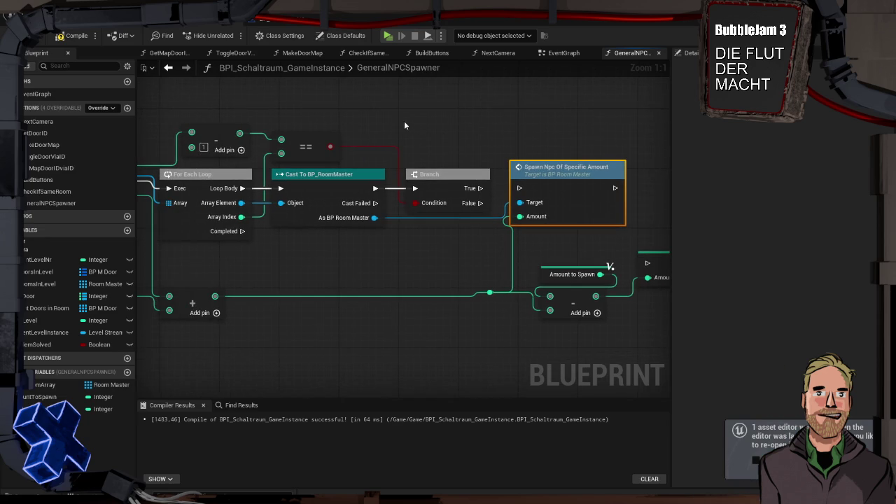
{"action": "left_click_drag", "start_coordinate": [229, 139], "coordinate": [284, 137]}
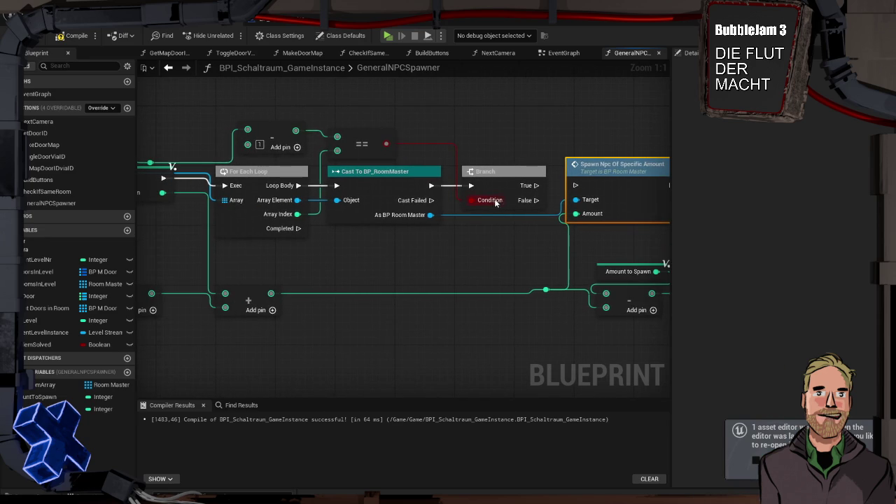
{"action": "mouse_move", "coordinate": [536, 200]}
{"action": "left_mouse_down"}
{"action": "mouse_move", "coordinate": [575, 184]}
{"action": "mouse_move", "coordinate": [553, 132]}
{"action": "mouse_move", "coordinate": [525, 136]}
{"action": "left_mouse_up"}
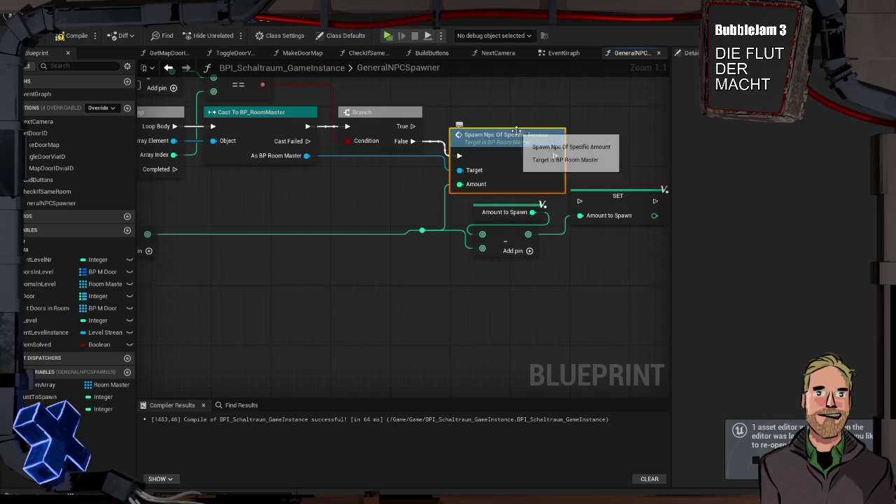
Search 'sp' from the Room Master reference and delete the unwanted SpawnActor node it added.
{"action": "mouse_move", "coordinate": [306, 156]}
{"action": "left_mouse_down"}
{"action": "mouse_move", "coordinate": [353, 159]}
{"action": "mouse_move", "coordinate": [456, 100]}
{"action": "left_mouse_up"}
{"action": "type", "text": "spawn"}
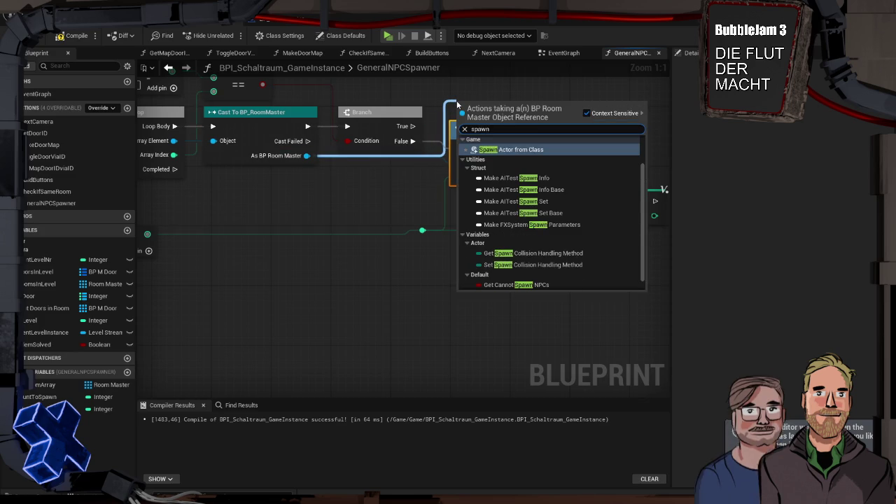
{"action": "key", "text": "Return"}
{"action": "left_click_drag", "start_coordinate": [417, 103], "coordinate": [524, 209]}
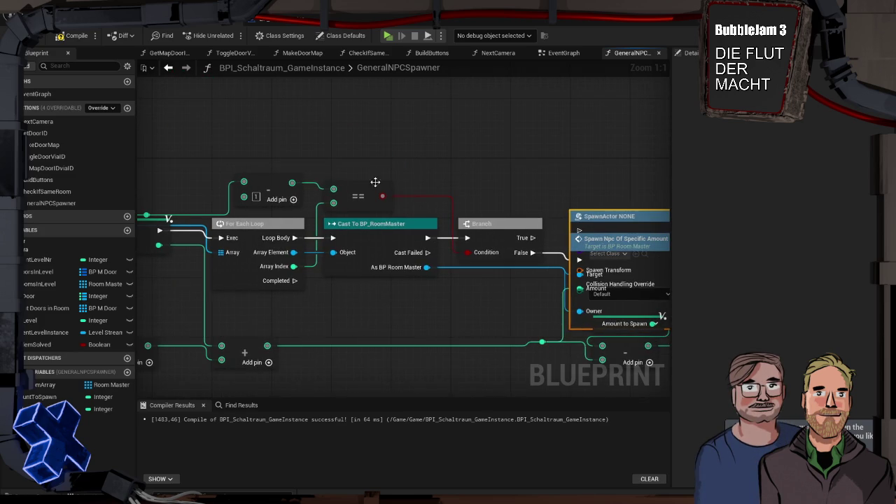
{"action": "left_click_drag", "start_coordinate": [604, 217], "coordinate": [604, 166]}
{"action": "key", "text": "Delete"}
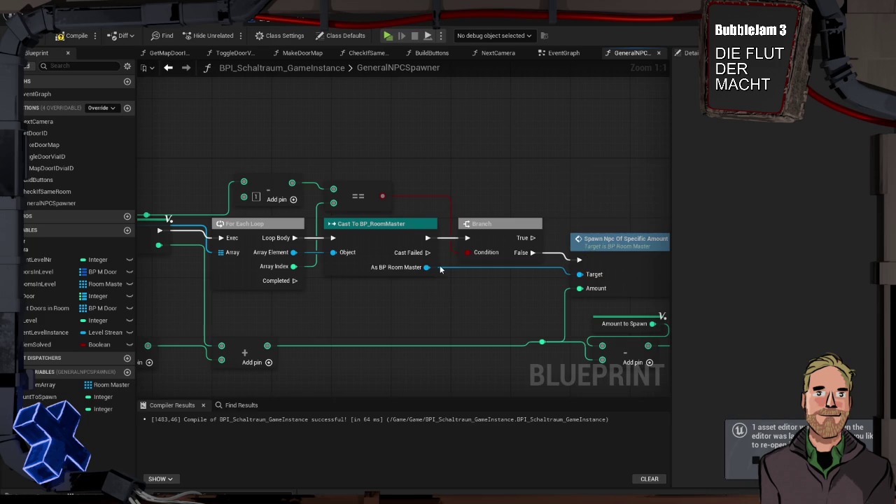
Add a second Spawn Npc Of Specific Amount node above the first, run from Branch True.
{"action": "left_click_drag", "start_coordinate": [542, 341], "coordinate": [544, 143]}
{"action": "key", "text": "Escape"}
{"action": "mouse_move", "coordinate": [426, 267]}
{"action": "left_mouse_down"}
{"action": "mouse_move", "coordinate": [584, 187]}
{"action": "mouse_move", "coordinate": [573, 184]}
{"action": "left_mouse_up"}
{"action": "type", "text": "spwa"}
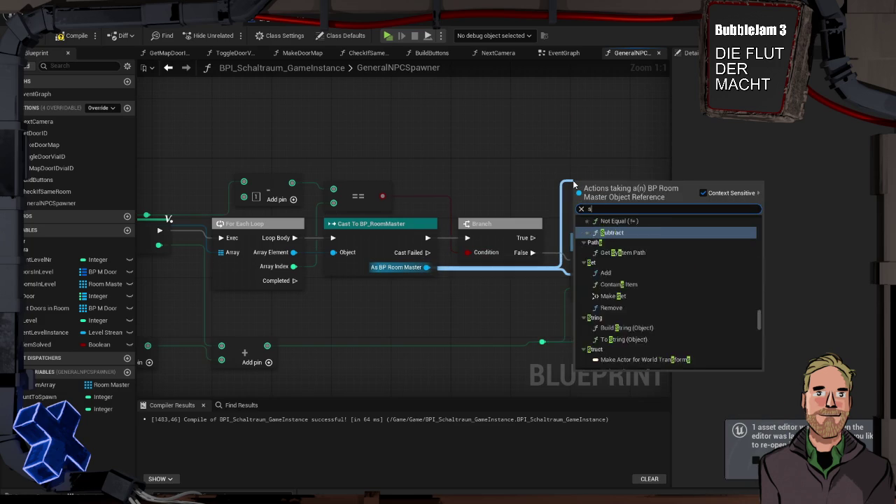
{"action": "key", "text": "BackSpace"}
{"action": "key", "text": "BackSpace"}
{"action": "type", "text": "awn"}
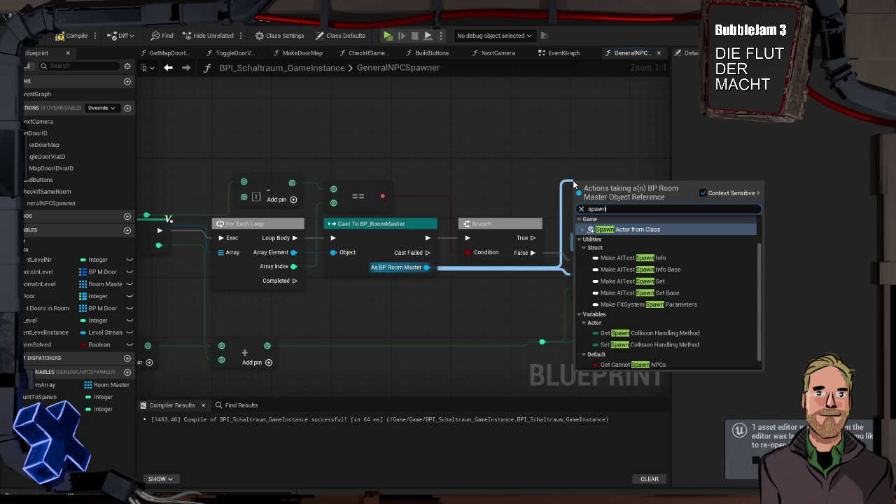
{"action": "left_click", "coordinate": [645, 250]}
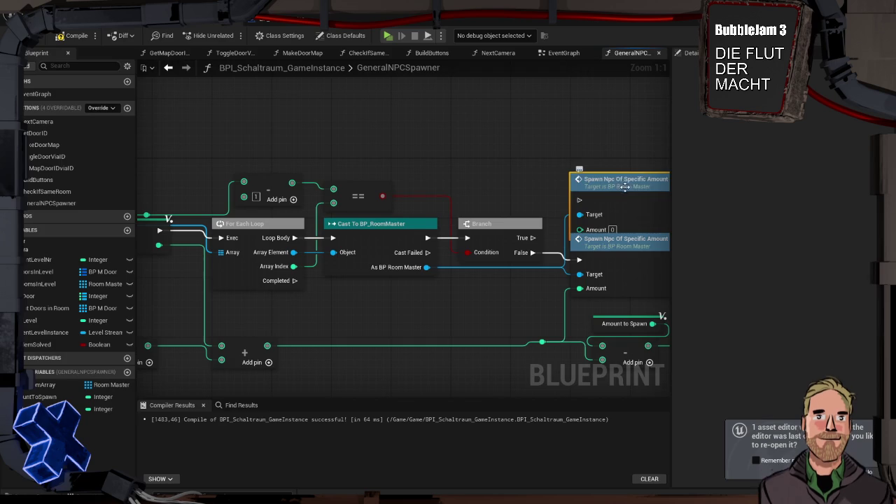
{"action": "left_click_drag", "start_coordinate": [624, 190], "coordinate": [624, 165]}
{"action": "mouse_move", "coordinate": [533, 237]}
{"action": "left_mouse_down"}
{"action": "mouse_move", "coordinate": [546, 237]}
{"action": "mouse_move", "coordinate": [579, 177]}
{"action": "mouse_move", "coordinate": [479, 83]}
{"action": "mouse_move", "coordinate": [448, 90]}
{"action": "mouse_move", "coordinate": [436, 122]}
{"action": "left_mouse_up"}
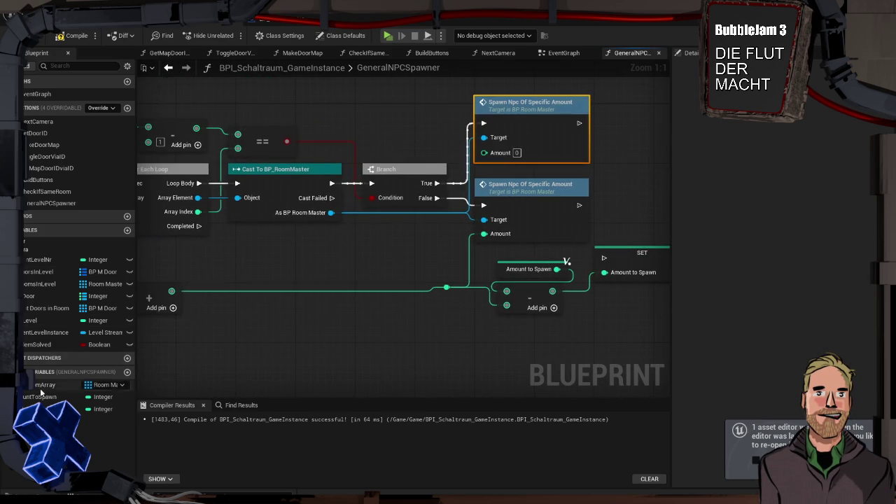
Feed Amount to Spawn into the upper spawn node, chain SET after the lower one, and compile.
{"action": "mouse_move", "coordinate": [51, 397]}
{"action": "left_mouse_down"}
{"action": "mouse_move", "coordinate": [280, 231]}
{"action": "mouse_move", "coordinate": [484, 151]}
{"action": "left_mouse_up"}
{"action": "left_click", "coordinate": [433, 112]}
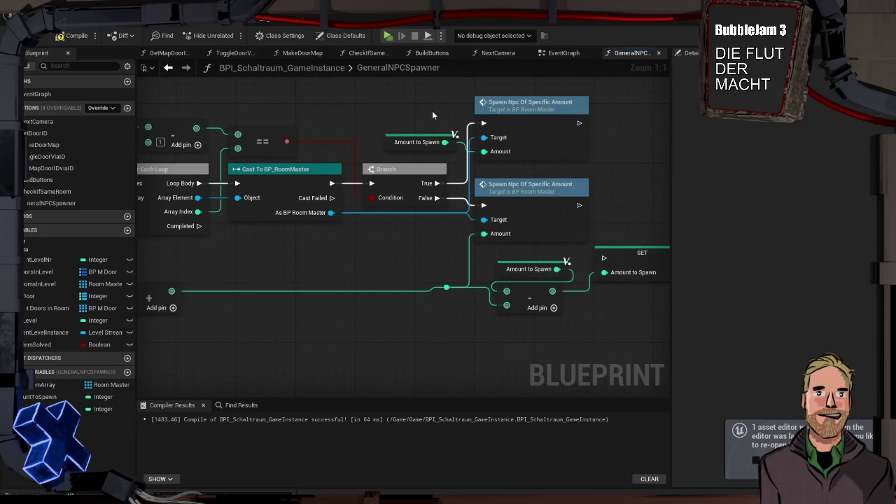
{"action": "mouse_move", "coordinate": [560, 242]}
{"action": "left_mouse_down"}
{"action": "mouse_move", "coordinate": [565, 190]}
{"action": "mouse_move", "coordinate": [537, 178]}
{"action": "mouse_move", "coordinate": [567, 179]}
{"action": "left_mouse_up"}
{"action": "left_click", "coordinate": [547, 157]}
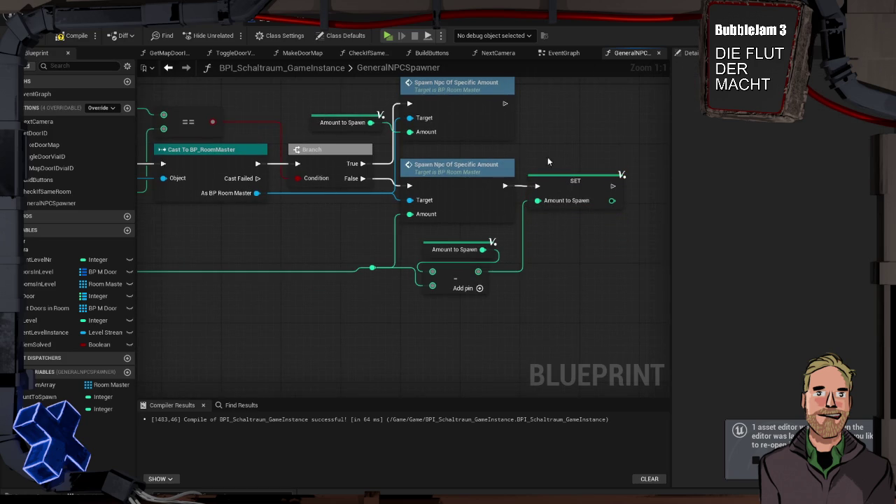
{"action": "left_click", "coordinate": [77, 41]}
Inspect the Amount to Spawn getter, then compile with F7 and save BPI_Schaltraum_GameInstance.
{"action": "scroll", "coordinate": [428, 256], "scroll_direction": "down", "scroll_amount": 4}
{"action": "left_click_drag", "start_coordinate": [427, 256], "coordinate": [512, 253]}
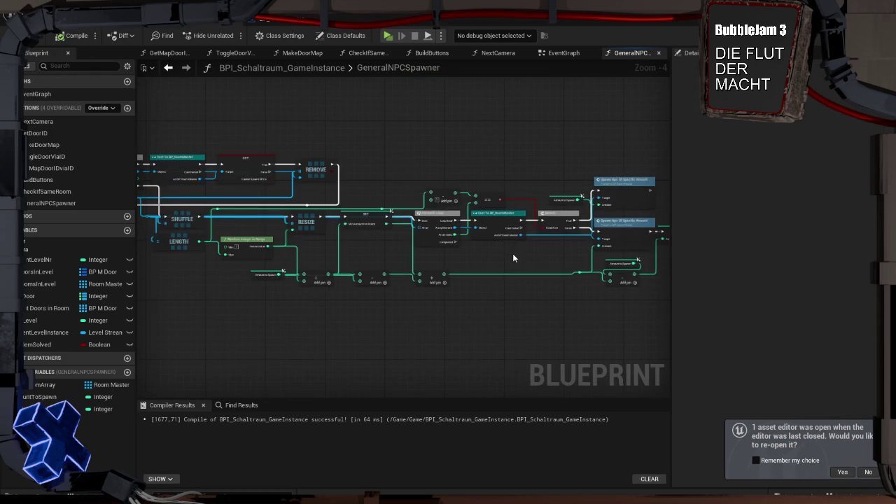
{"action": "scroll", "coordinate": [513, 253], "scroll_direction": "down", "scroll_amount": 1}
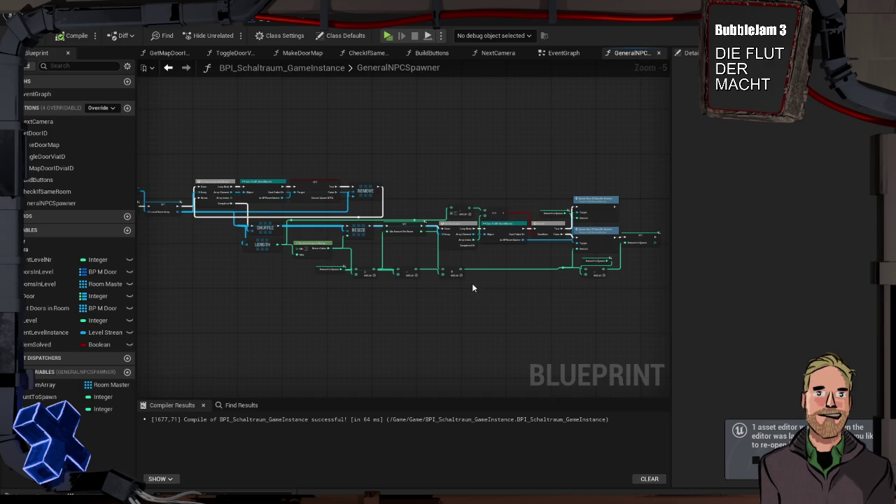
{"action": "mouse_move", "coordinate": [472, 305]}
{"action": "left_mouse_down"}
{"action": "mouse_move", "coordinate": [351, 265]}
{"action": "mouse_move", "coordinate": [315, 263]}
{"action": "mouse_move", "coordinate": [367, 269]}
{"action": "mouse_move", "coordinate": [366, 261]}
{"action": "left_mouse_up"}
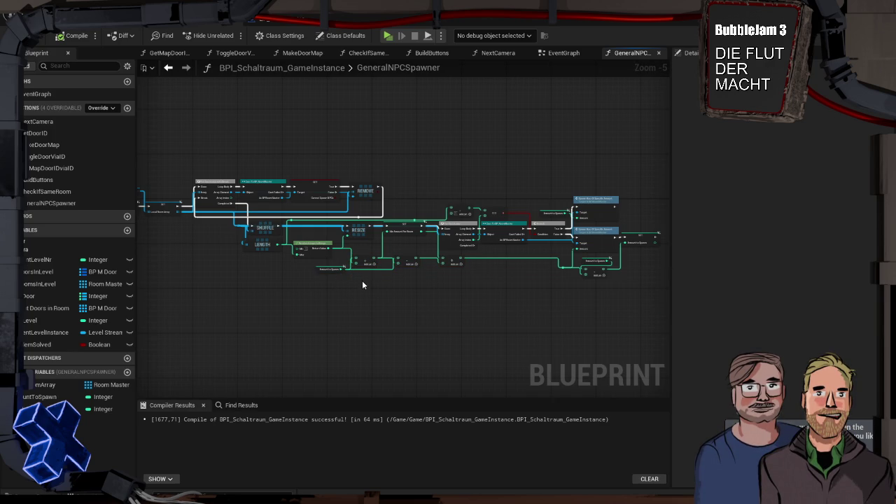
{"action": "left_click", "coordinate": [319, 272]}
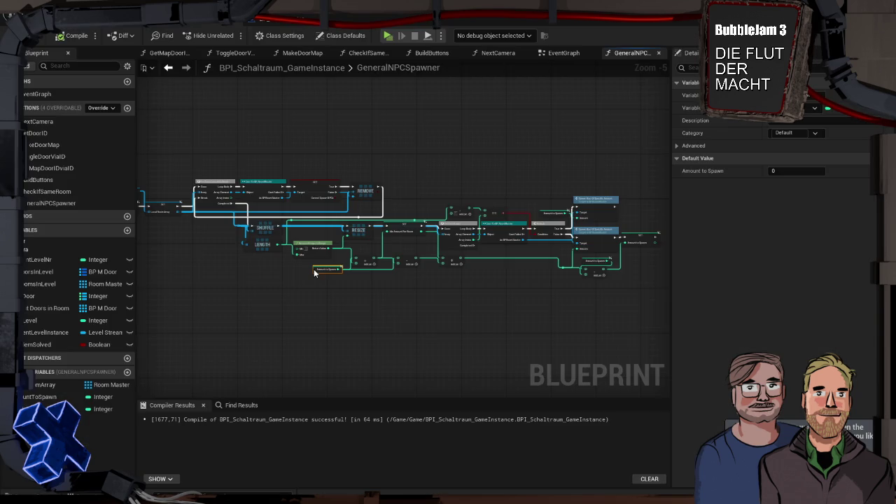
{"action": "key", "text": "F7"}
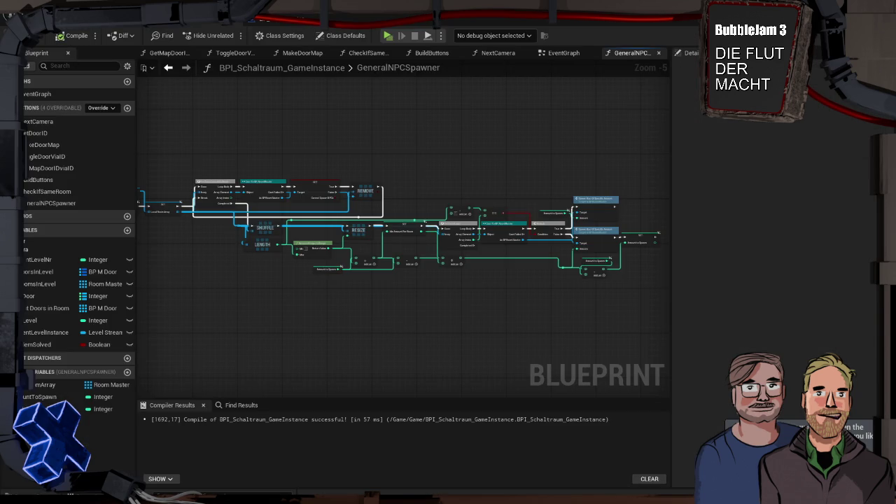
{"action": "key", "text": "ctrl+s"}
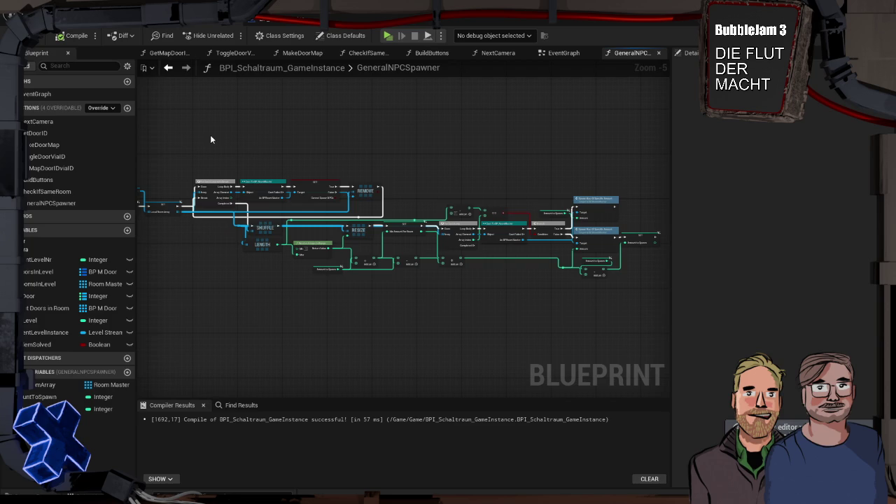
Pan the GeneralNPCSpawner graph to review the Spawn Npc nodes and the REMOVE and RESIZE logic.
{"action": "scroll", "coordinate": [378, 147], "scroll_direction": "up", "scroll_amount": 2}
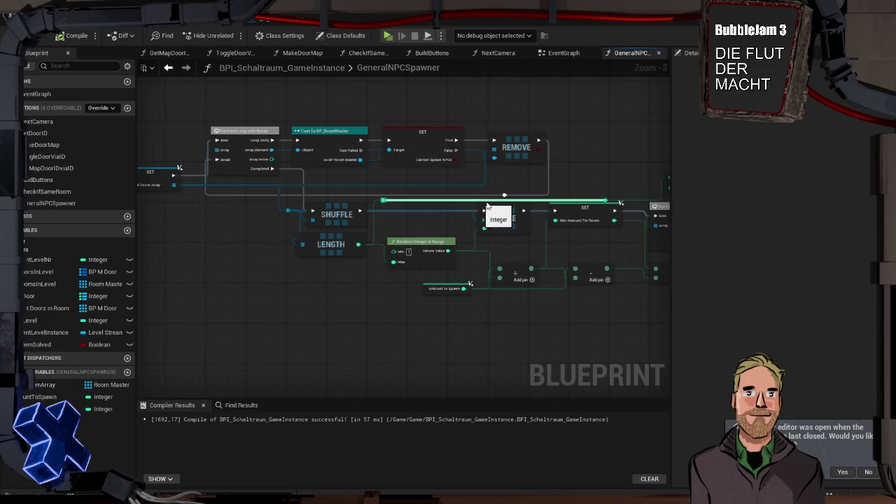
{"action": "left_click_drag", "start_coordinate": [611, 242], "coordinate": [294, 233]}
{"action": "mouse_move", "coordinate": [427, 243]}
{"action": "left_mouse_down"}
{"action": "mouse_move", "coordinate": [341, 248]}
{"action": "mouse_move", "coordinate": [547, 254]}
{"action": "left_mouse_up"}
{"action": "mouse_move", "coordinate": [284, 128]}
{"action": "left_mouse_down"}
{"action": "mouse_move", "coordinate": [302, 144]}
{"action": "mouse_move", "coordinate": [150, 157]}
{"action": "mouse_move", "coordinate": [410, 189]}
{"action": "mouse_move", "coordinate": [470, 178]}
{"action": "left_mouse_up"}
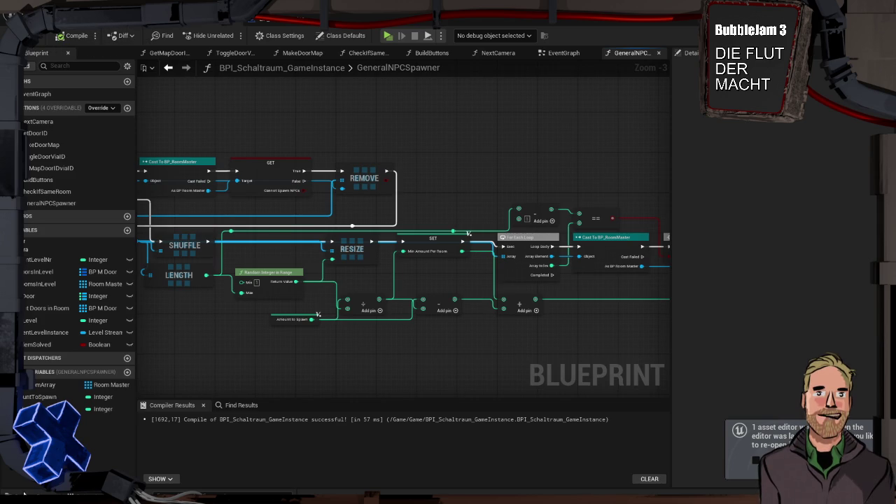
Open Level_1 from Blueprints > LevelBPs > Level, choosing Don't Save for the test level.
{"action": "left_click", "coordinate": [70, 494]}
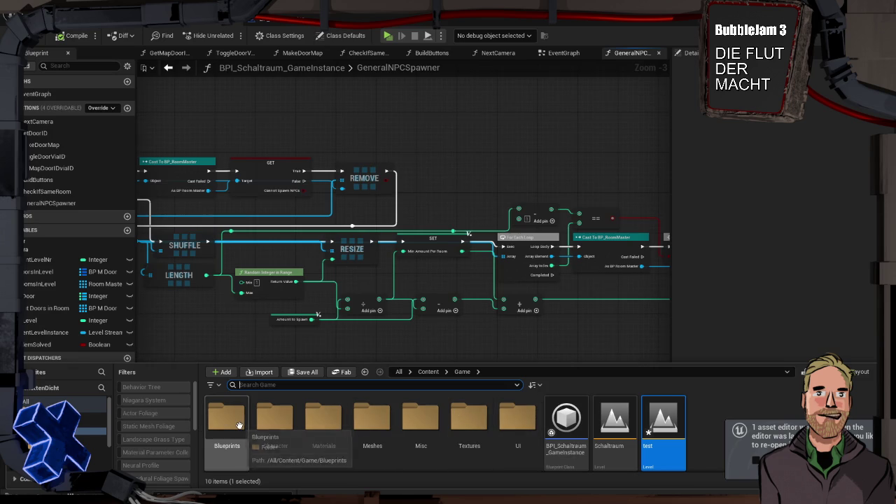
{"action": "double_click", "coordinate": [230, 420]}
{"action": "double_click", "coordinate": [234, 425]}
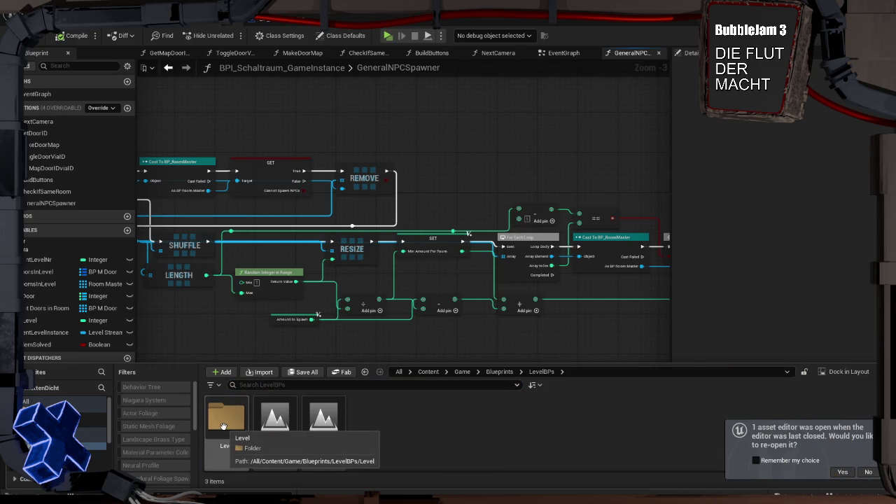
{"action": "left_click", "coordinate": [223, 426]}
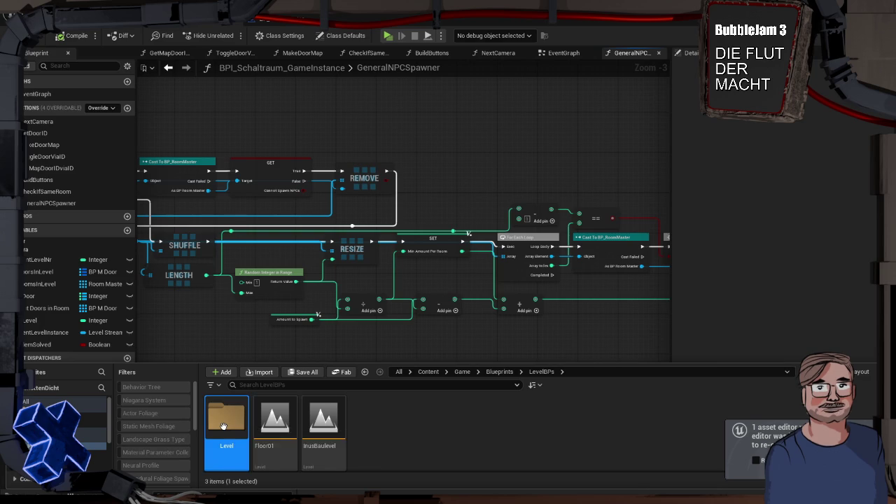
{"action": "double_click", "coordinate": [225, 423]}
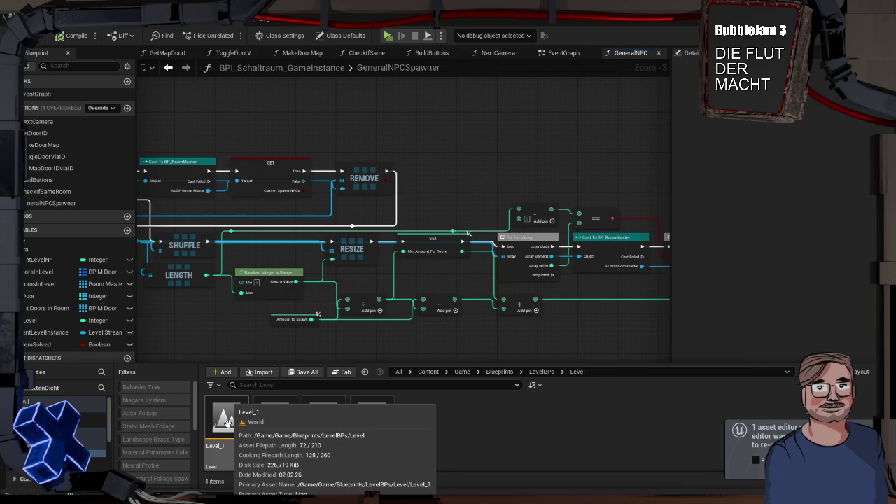
{"action": "left_click", "coordinate": [227, 422]}
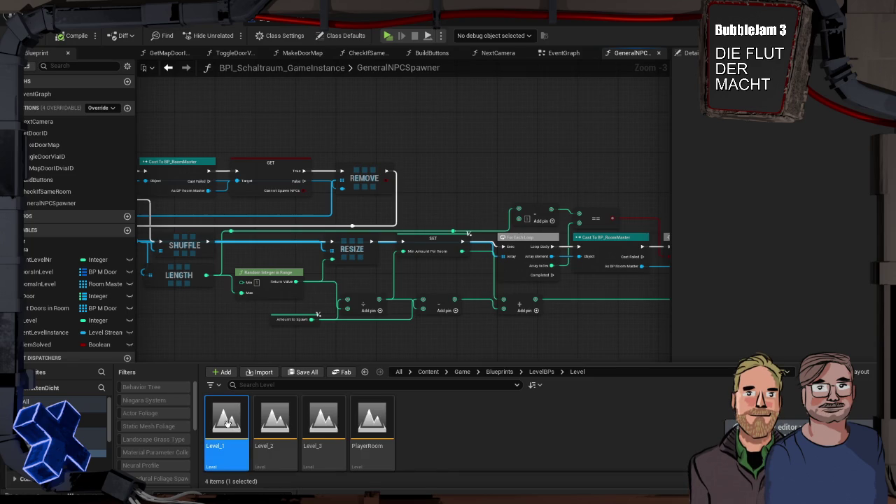
{"action": "double_click", "coordinate": [226, 422]}
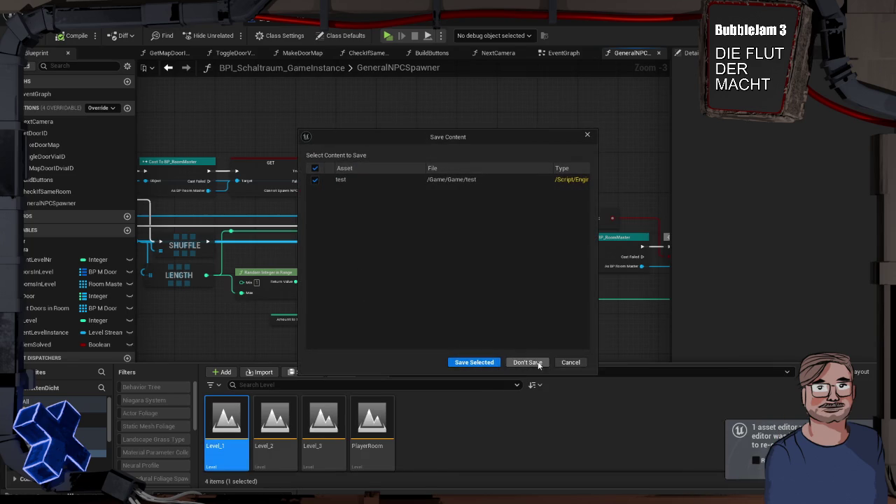
{"action": "left_click", "coordinate": [529, 363]}
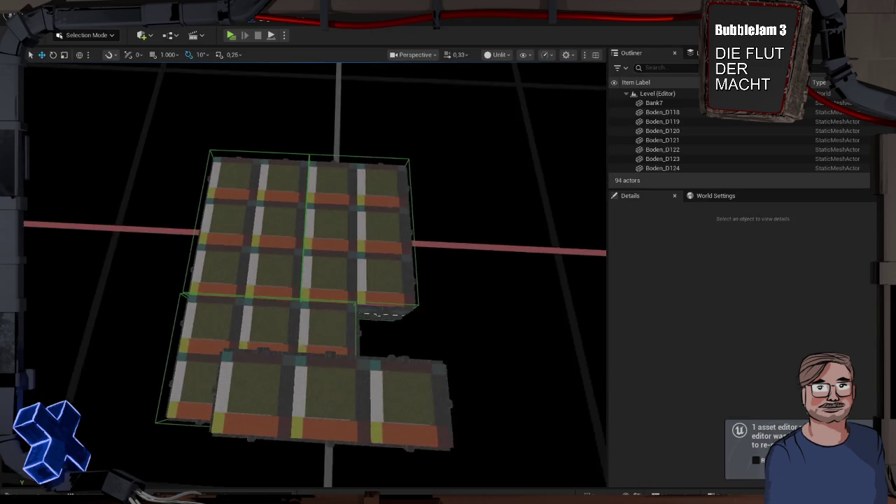
Select all 19 ceiling static meshes via Selected Actor Types and move them aside to expose the rooms.
{"action": "left_click", "coordinate": [329, 245]}
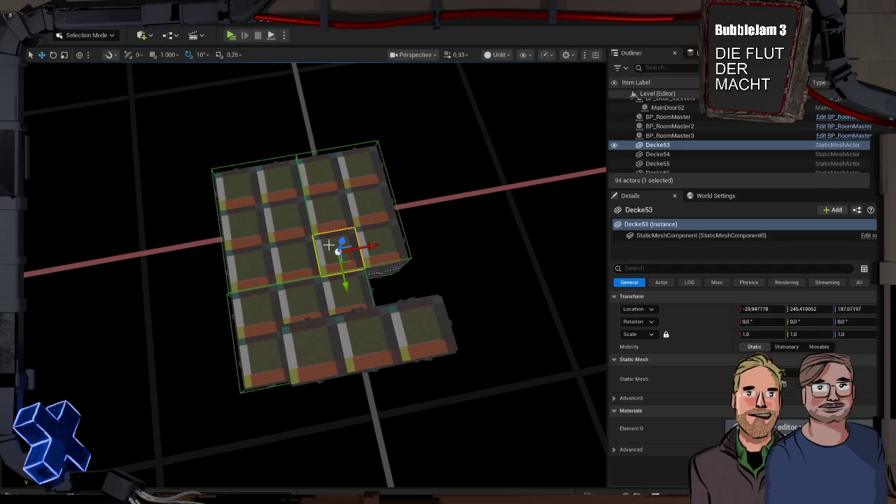
{"action": "left_click", "coordinate": [199, 15]}
{"action": "mouse_move", "coordinate": [266, 163]}
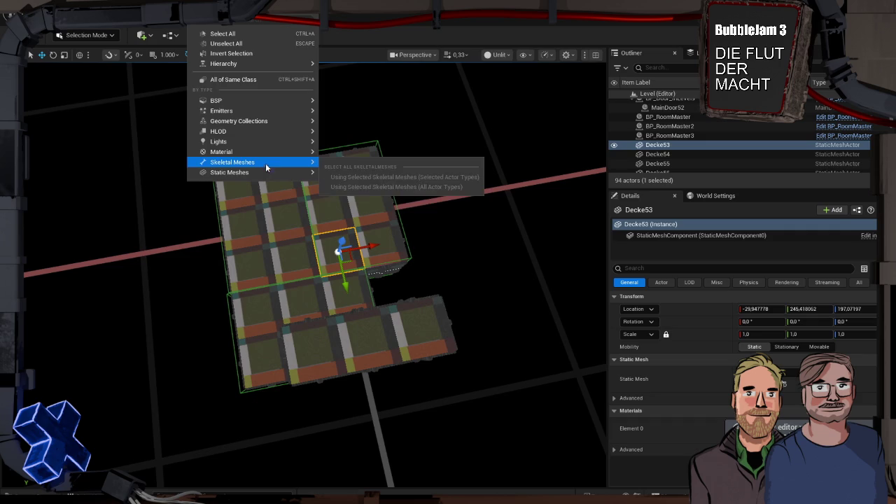
{"action": "left_click", "coordinate": [347, 188]}
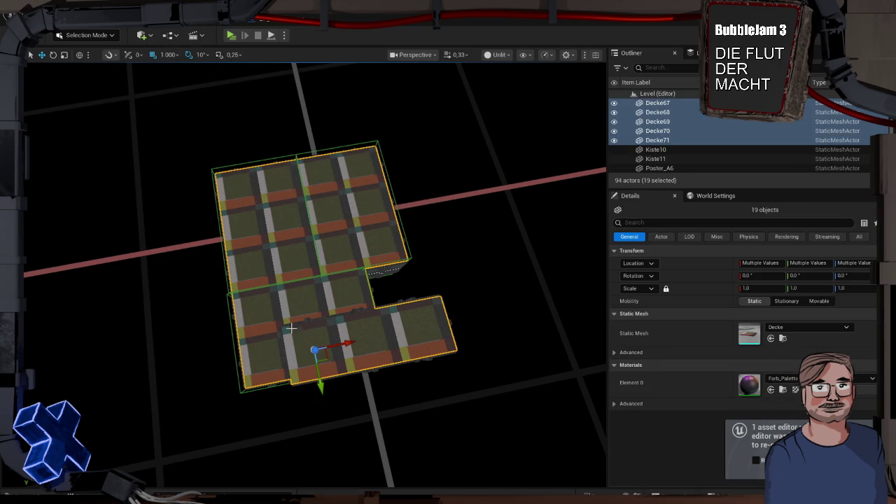
{"action": "left_click_drag", "start_coordinate": [243, 355], "coordinate": [183, 361]}
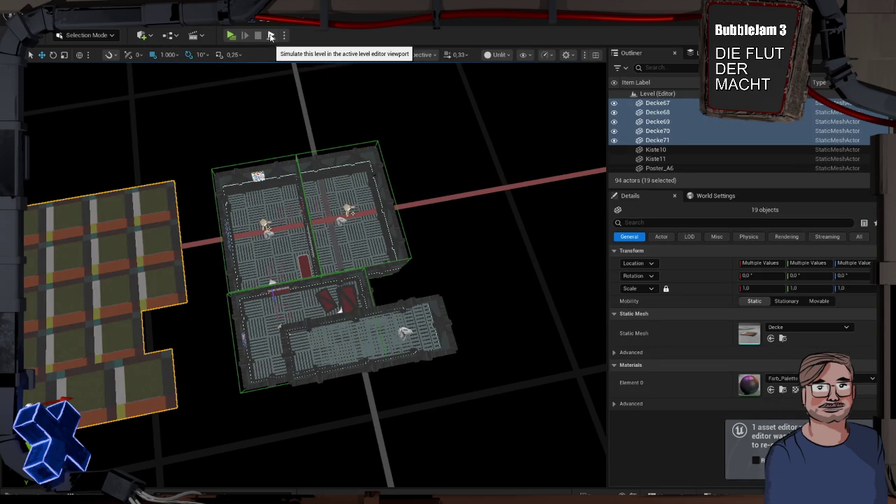
{"action": "left_click_drag", "start_coordinate": [334, 483], "coordinate": [334, 427]}
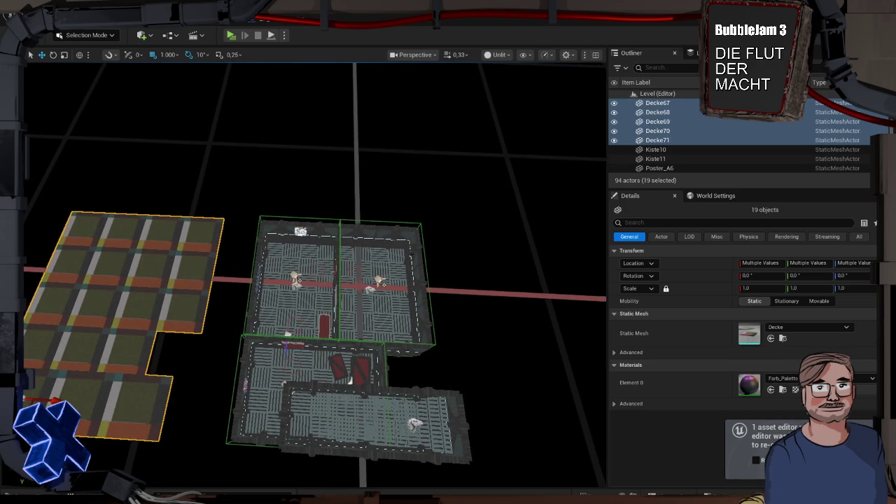
{"action": "key", "text": "ctrl+space"}
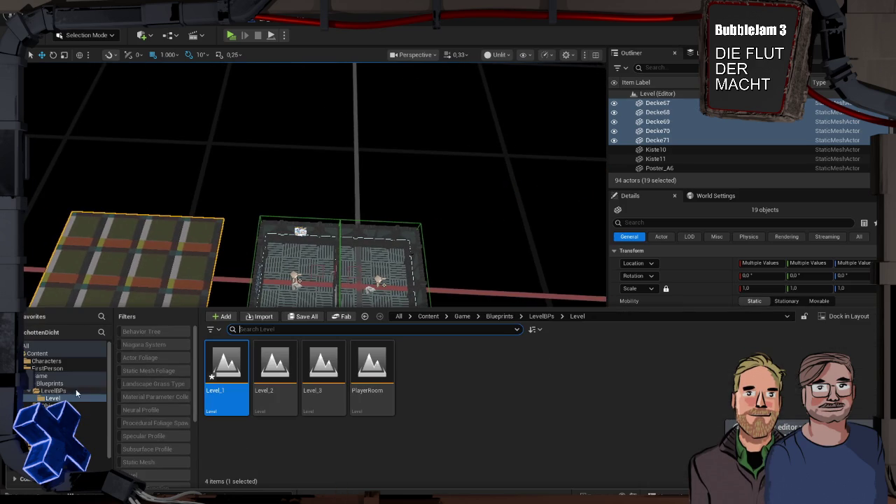
Open the Schaltraum level from the Game folder, saving Level_1, and Play in Editor with Alt+P.
{"action": "left_click", "coordinate": [86, 377]}
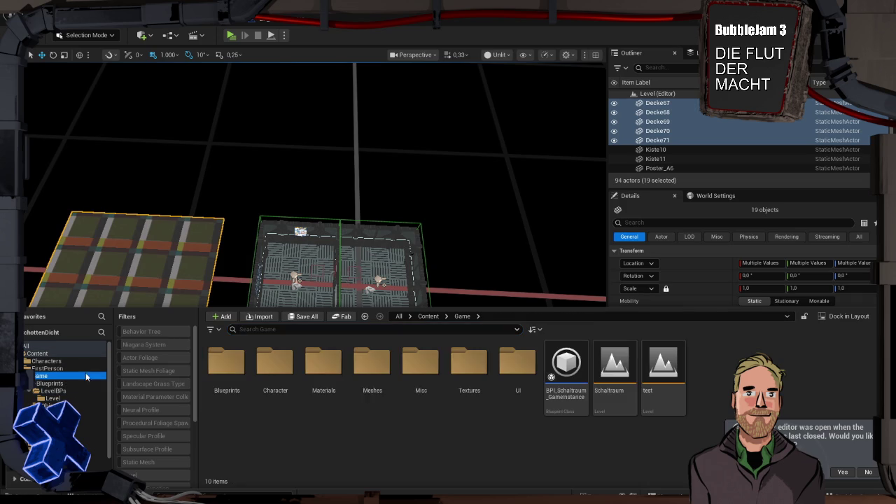
{"action": "left_click", "coordinate": [607, 375]}
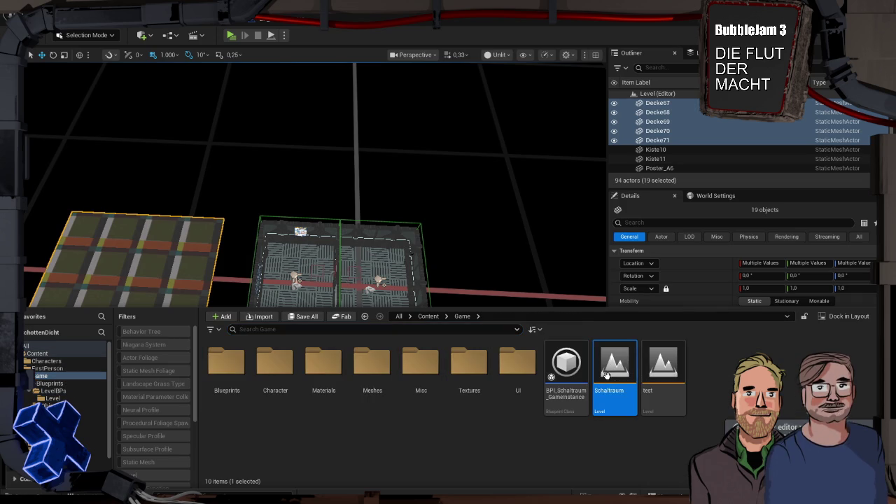
{"action": "double_click", "coordinate": [606, 375]}
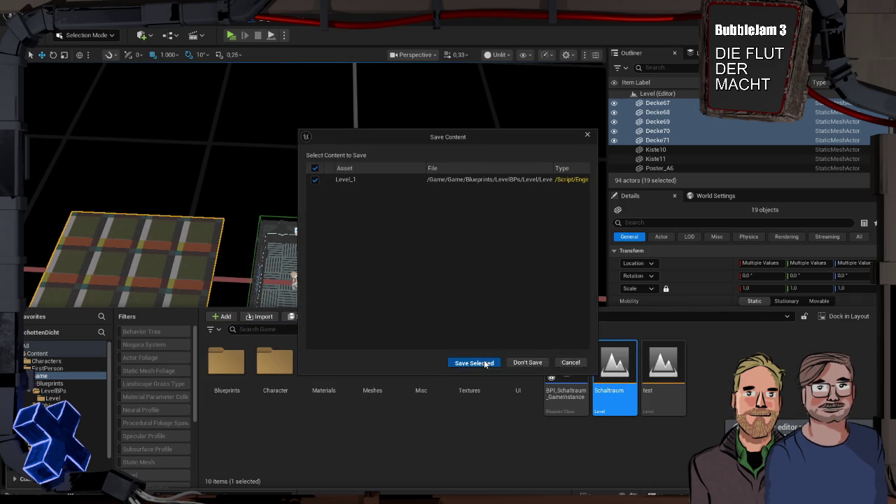
{"action": "left_click", "coordinate": [471, 362]}
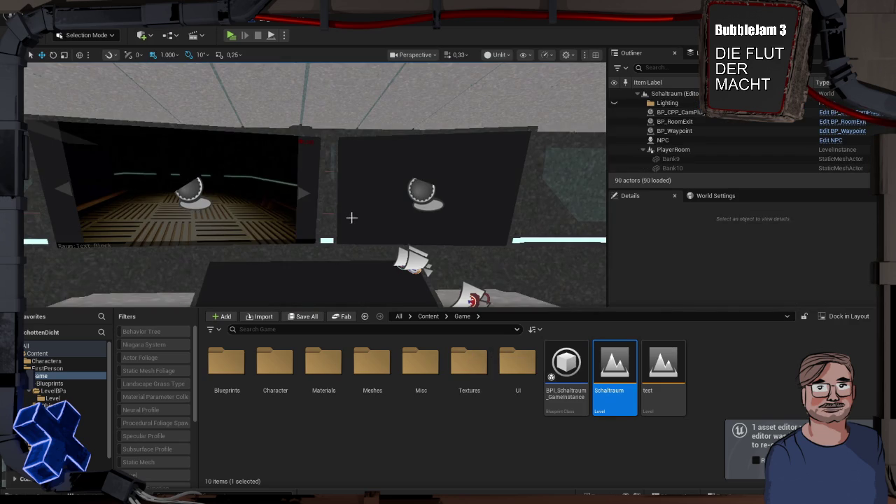
{"action": "key", "text": "alt+p"}
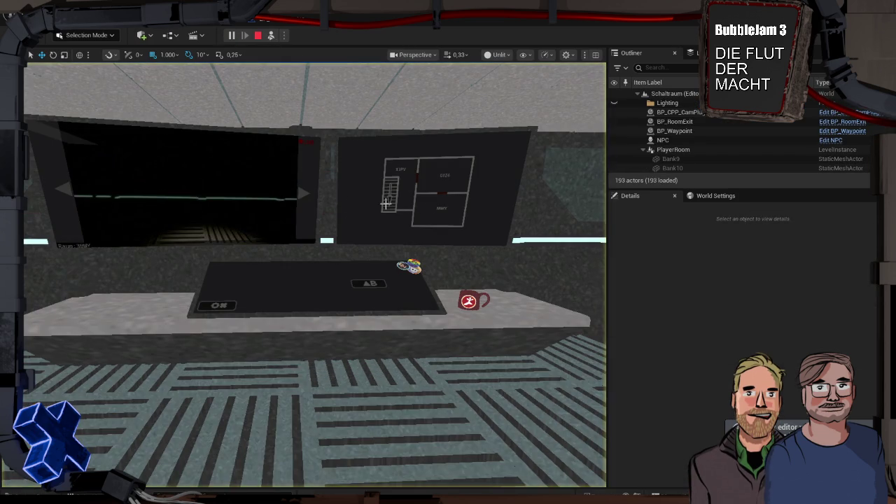
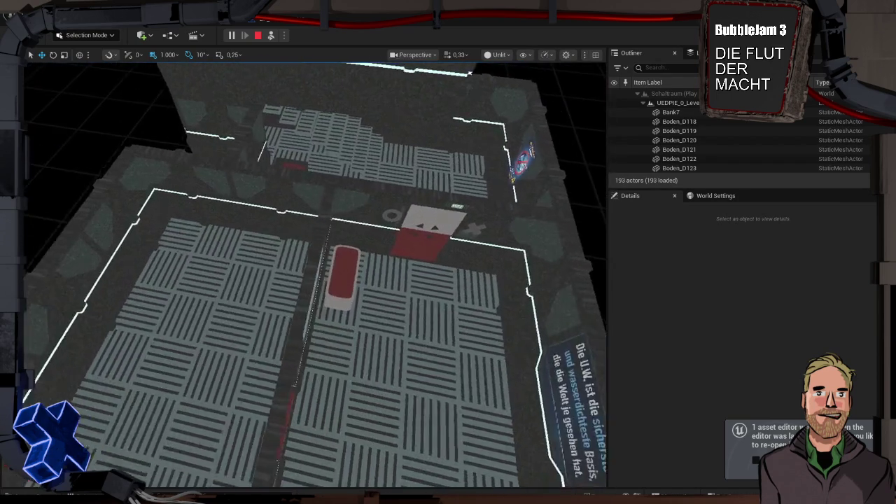
Play-test the Schaltraum level twice more with Alt+P, stopping each session with Esc.
{"action": "key", "text": "Escape"}
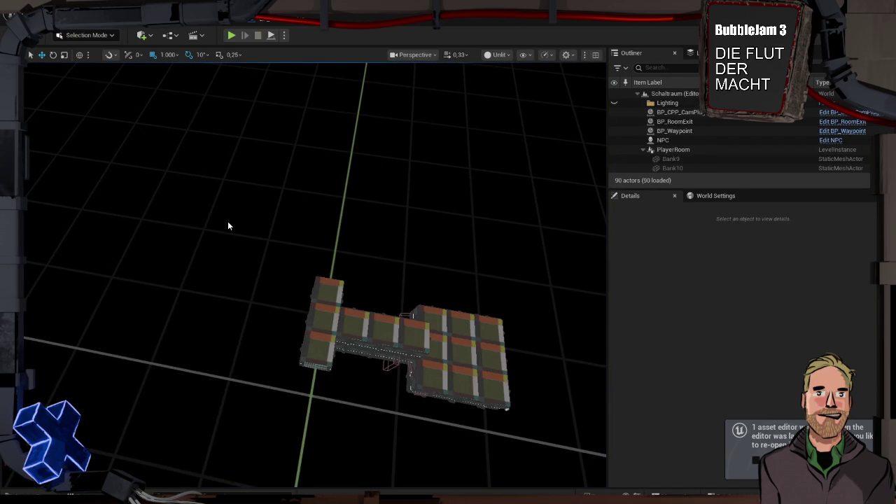
{"action": "key", "text": "alt+p"}
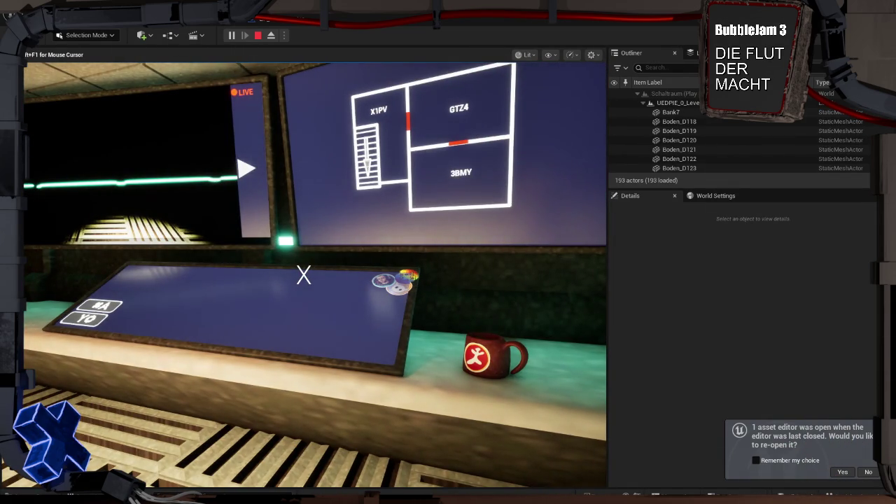
{"action": "key", "text": "Escape"}
{"action": "key", "text": "alt+p"}
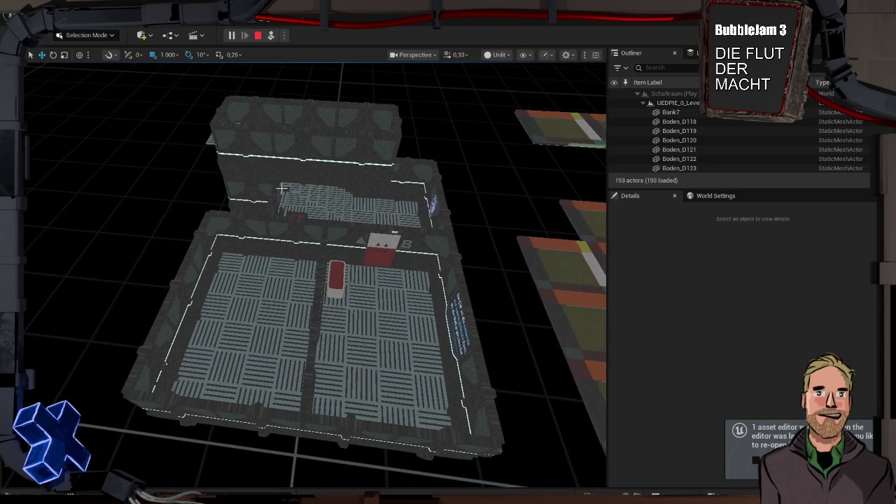
{"action": "key", "text": "Escape"}
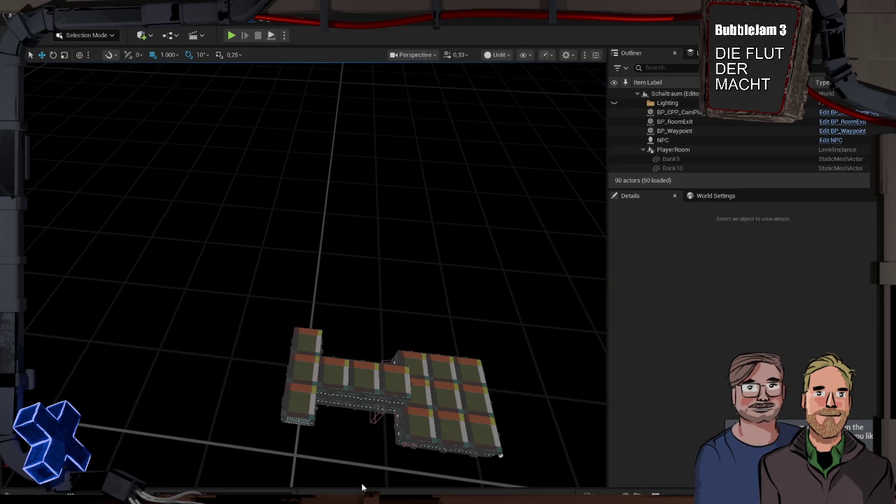
{"action": "key", "text": "ctrl+space"}
Open the Level_1 map from Blueprints > LevelBPs > Level in the Content Drawer.
{"action": "double_click", "coordinate": [229, 374]}
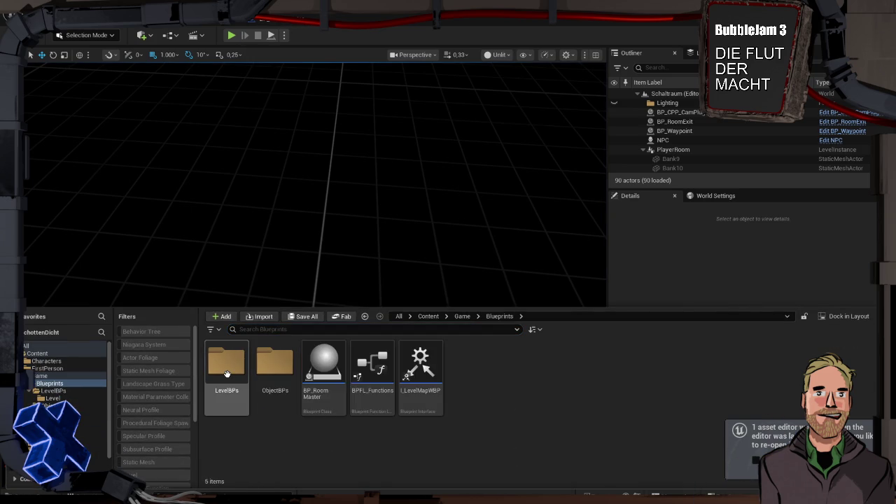
{"action": "double_click", "coordinate": [227, 365]}
{"action": "double_click", "coordinate": [226, 365]}
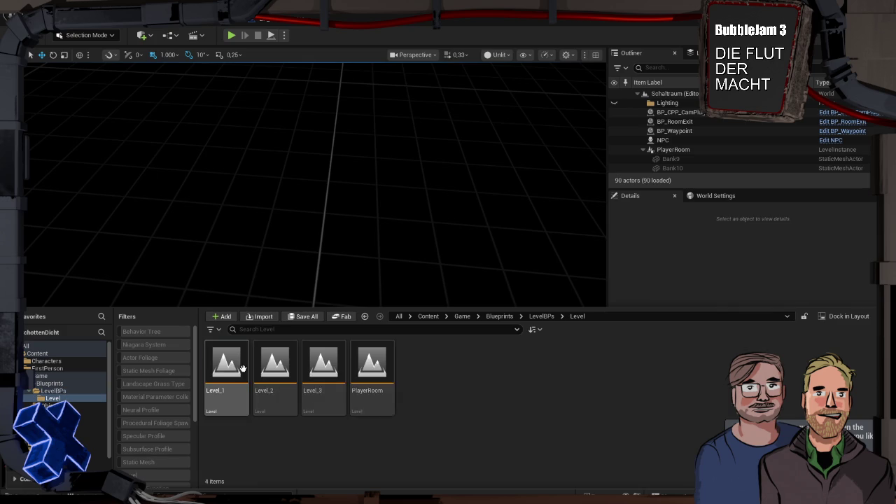
{"action": "double_click", "coordinate": [225, 369]}
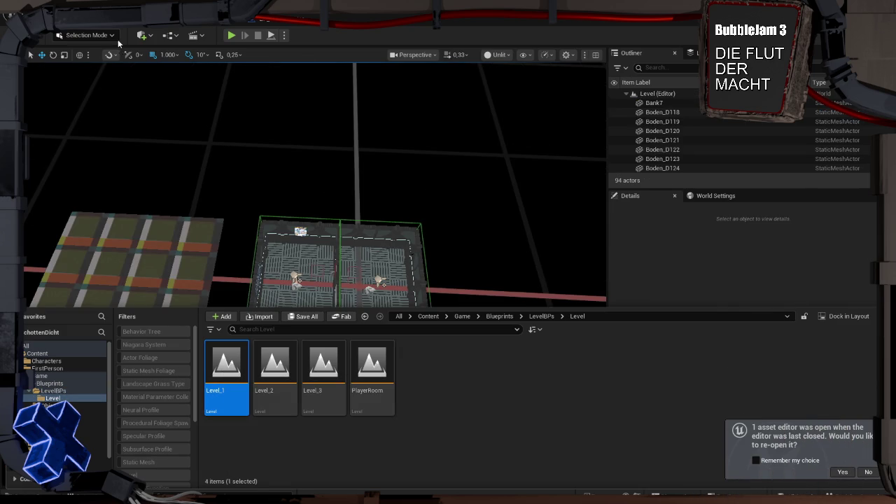
{"action": "left_click", "coordinate": [99, 37]}
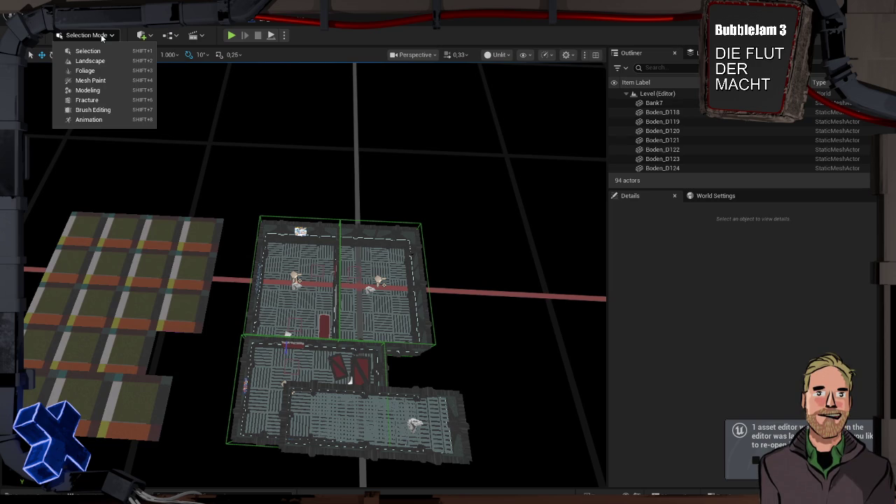
Add a Nav Mesh Bounds Volume to Level_1 and drop it to the floor.
{"action": "left_click", "coordinate": [142, 35]}
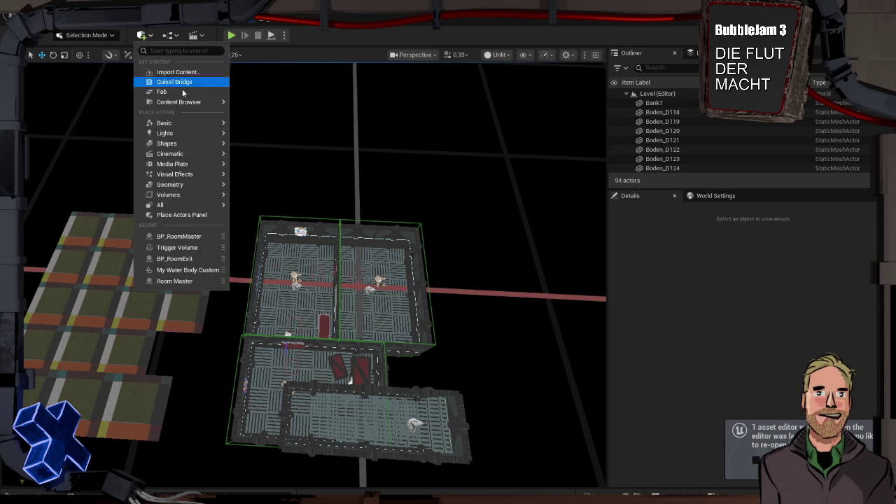
{"action": "mouse_move", "coordinate": [201, 196]}
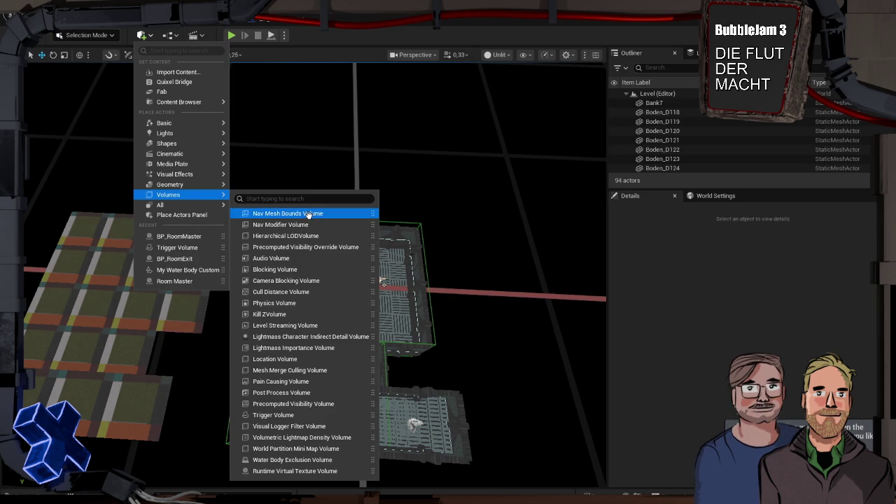
{"action": "left_click", "coordinate": [315, 214]}
{"action": "left_click_drag", "start_coordinate": [495, 208], "coordinate": [467, 223]}
{"action": "key", "text": "End"}
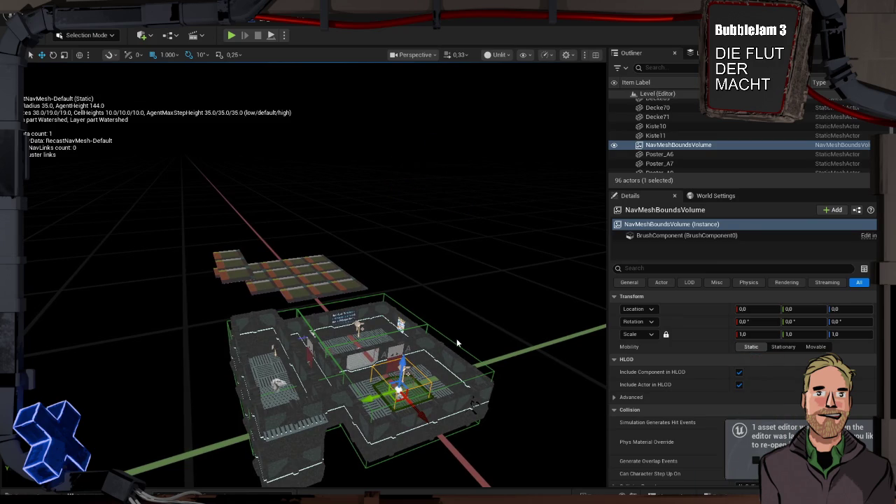
Scale the volume to about 5.54 × 8.48 × 2.34 and move it around the rooms.
{"action": "key", "text": "r"}
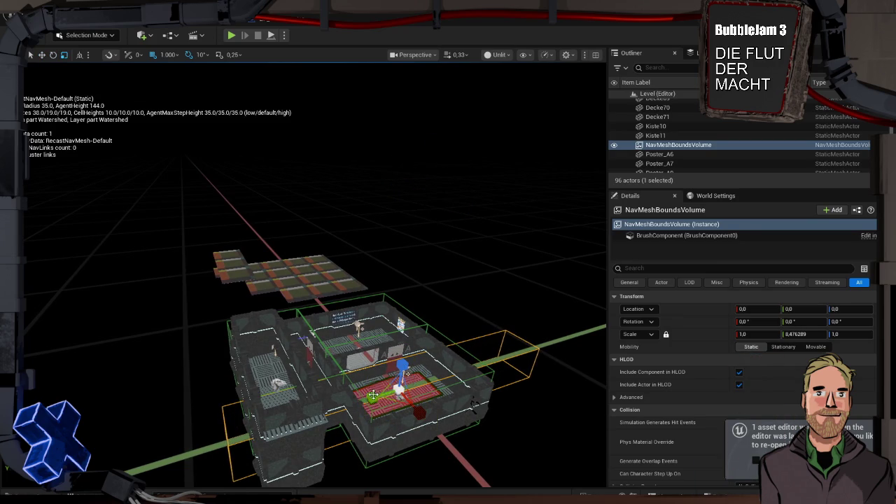
{"action": "left_click_drag", "start_coordinate": [419, 412], "coordinate": [420, 415]}
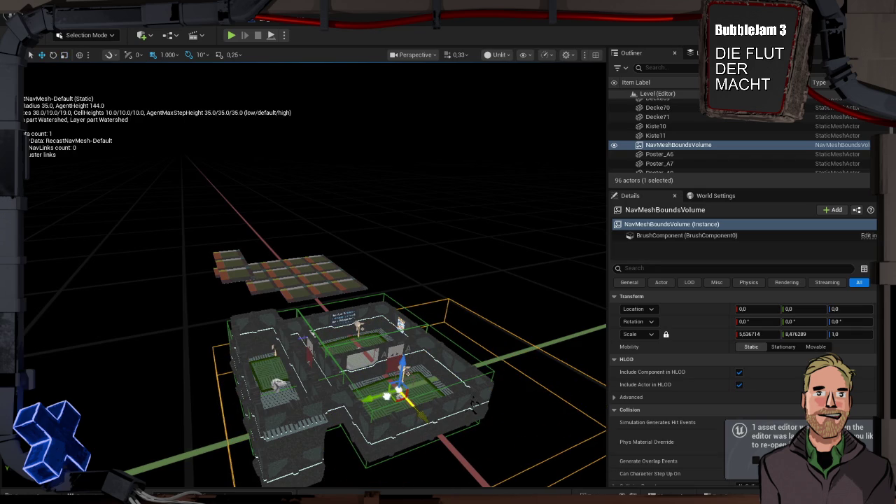
{"action": "left_click_drag", "start_coordinate": [389, 378], "coordinate": [476, 364]}
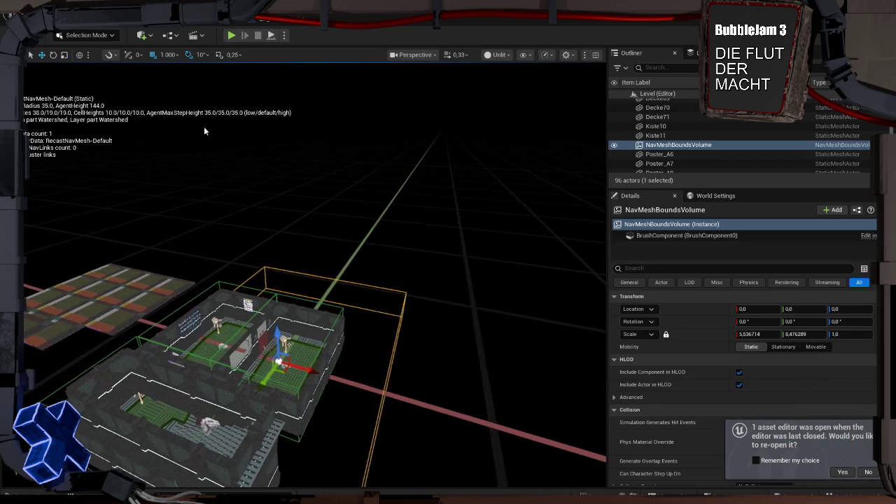
{"action": "key", "text": "f"}
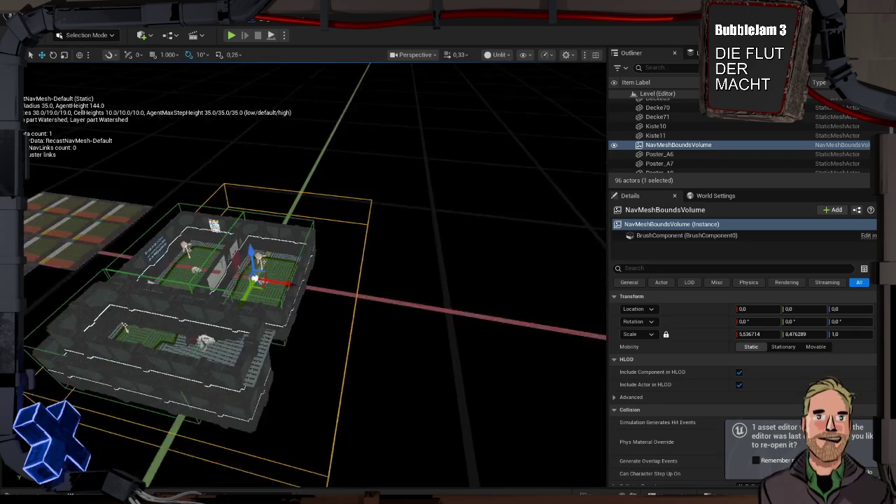
{"action": "left_click_drag", "start_coordinate": [348, 264], "coordinate": [308, 266]}
{"action": "mouse_move", "coordinate": [265, 309]}
{"action": "left_mouse_down"}
{"action": "mouse_move", "coordinate": [394, 294]}
{"action": "mouse_move", "coordinate": [264, 308]}
{"action": "mouse_move", "coordinate": [264, 277]}
{"action": "left_mouse_up"}
{"action": "key", "text": "r"}
{"action": "key", "text": "w"}
{"action": "left_click_drag", "start_coordinate": [341, 258], "coordinate": [340, 326]}
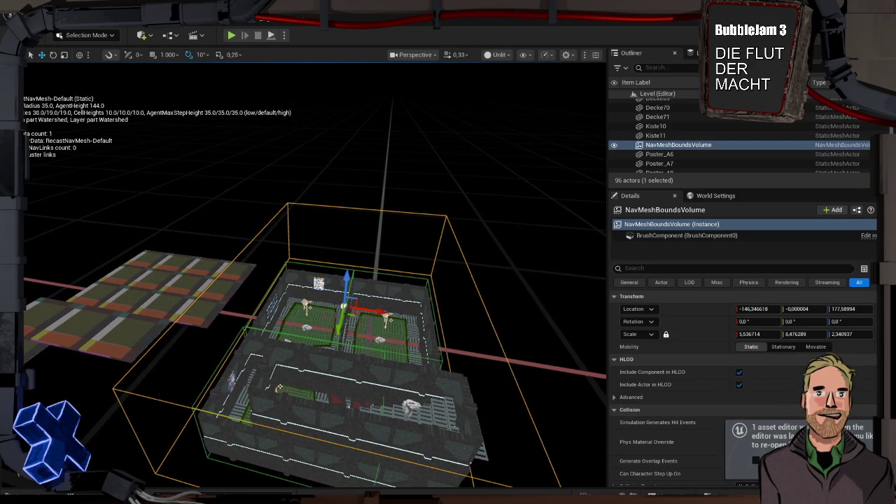
{"action": "key", "text": "ctrl+space"}
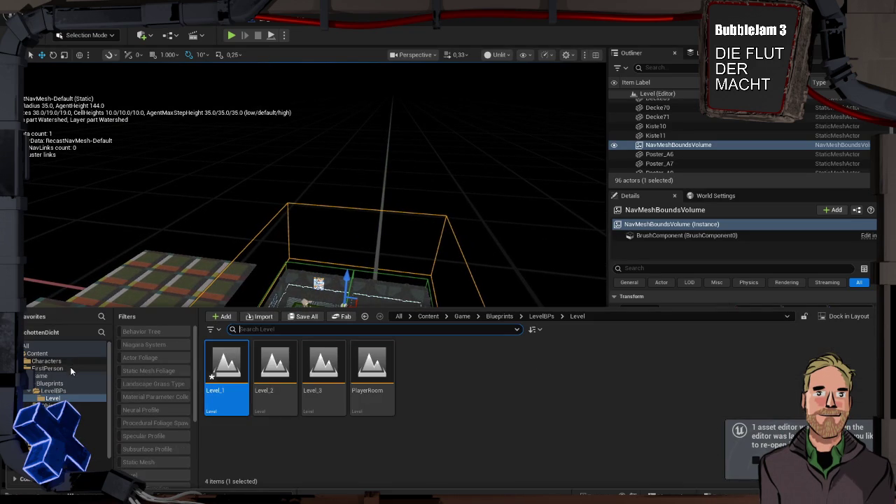
Save Level_1, reopen the Schaltraum level from the Game folder, and start playing it.
{"action": "left_click", "coordinate": [71, 374]}
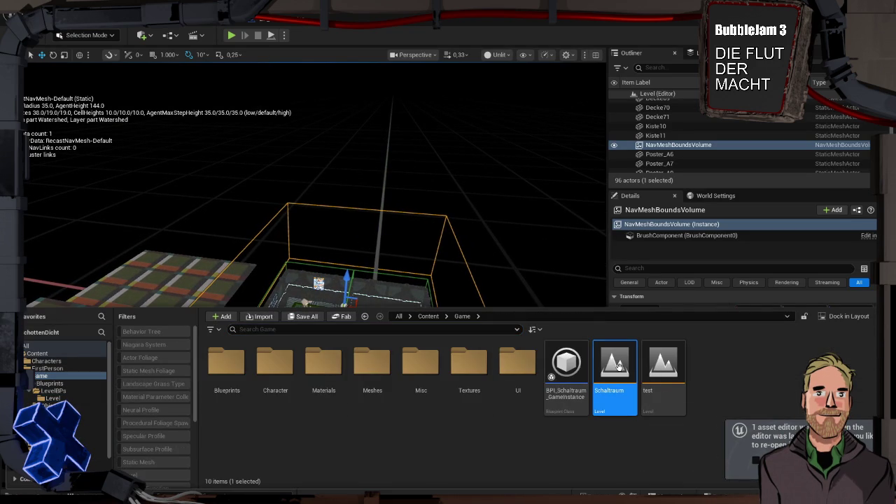
{"action": "double_click", "coordinate": [616, 364]}
{"action": "left_click", "coordinate": [490, 365]}
{"action": "left_click", "coordinate": [231, 35]}
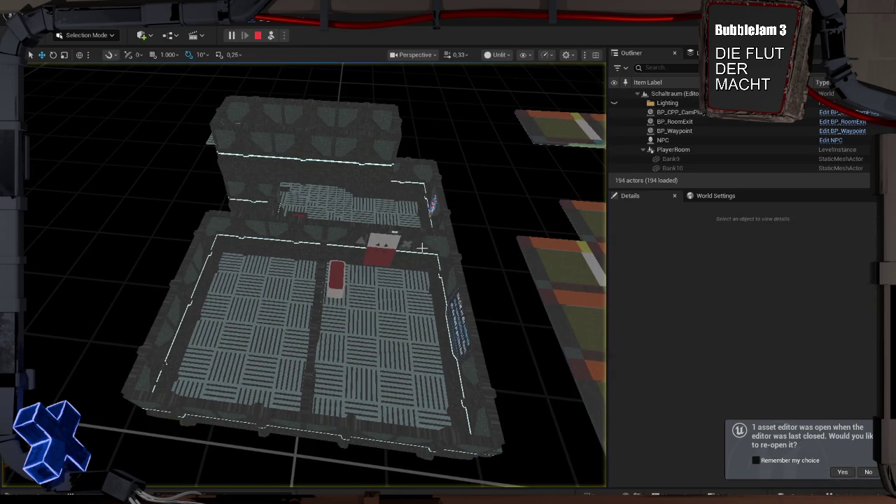
Inspect the wall and floor pieces of the running level and check the Show options.
{"action": "left_click", "coordinate": [445, 278]}
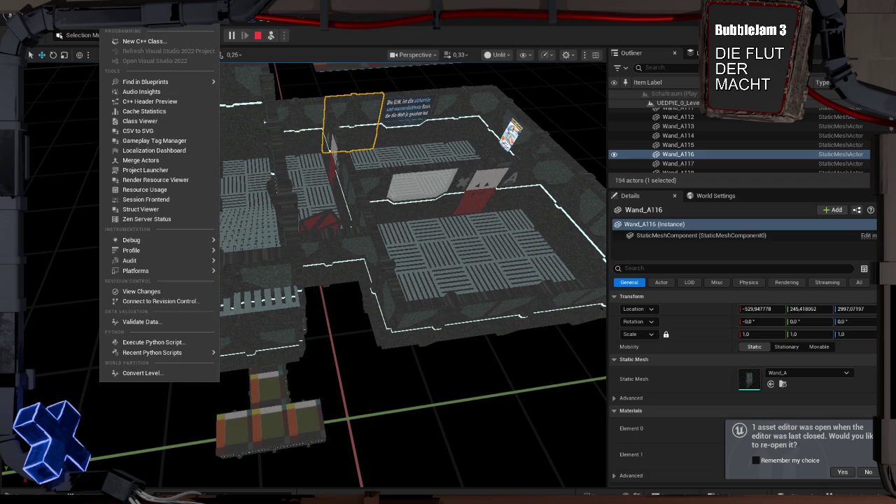
{"action": "key", "text": "Escape"}
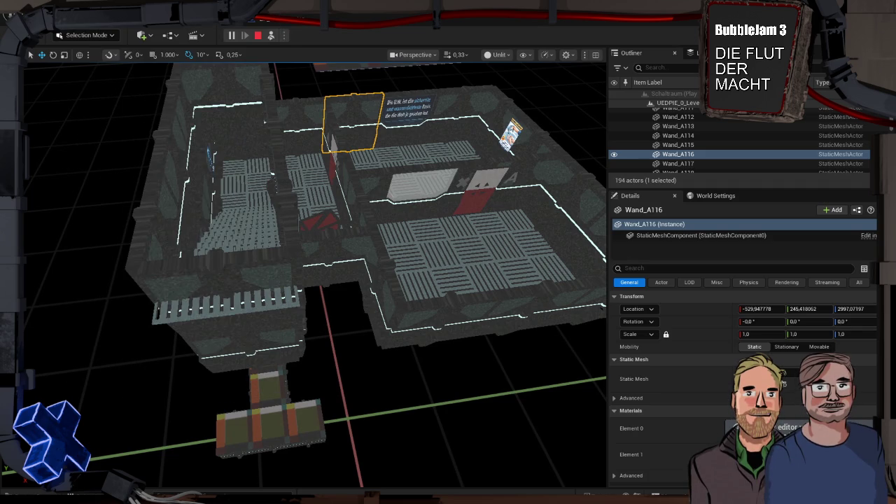
{"action": "left_click", "coordinate": [525, 55]}
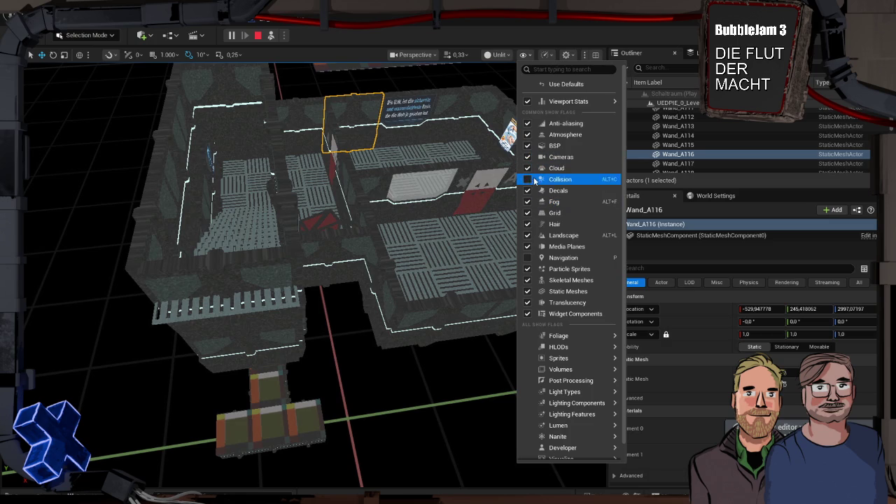
{"action": "left_click", "coordinate": [476, 251]}
{"action": "mouse_move", "coordinate": [476, 251]}
{"action": "left_mouse_down"}
{"action": "mouse_move", "coordinate": [525, 245]}
{"action": "mouse_move", "coordinate": [507, 280]}
{"action": "mouse_move", "coordinate": [424, 280]}
{"action": "mouse_move", "coordinate": [476, 249]}
{"action": "left_mouse_up"}
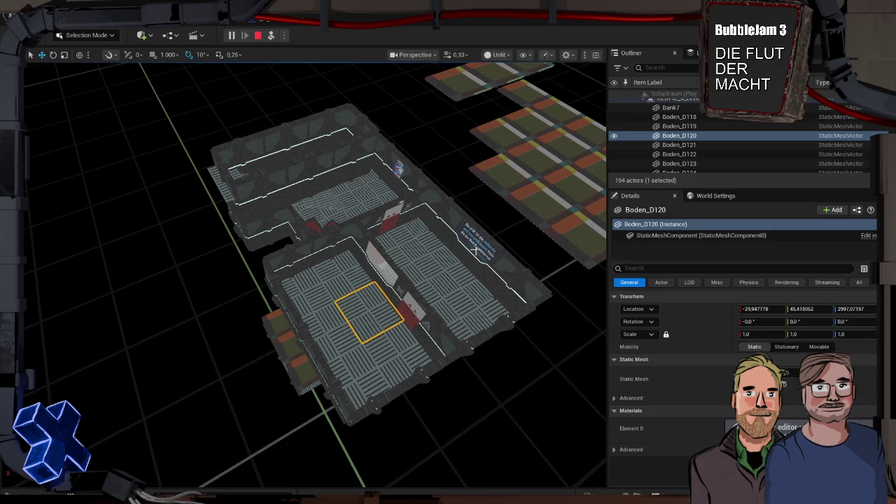
Stop play and bring up the GeneralNPCSpawner graph in BPI_Schaltraum_GameInstance.
{"action": "left_click", "coordinate": [258, 35]}
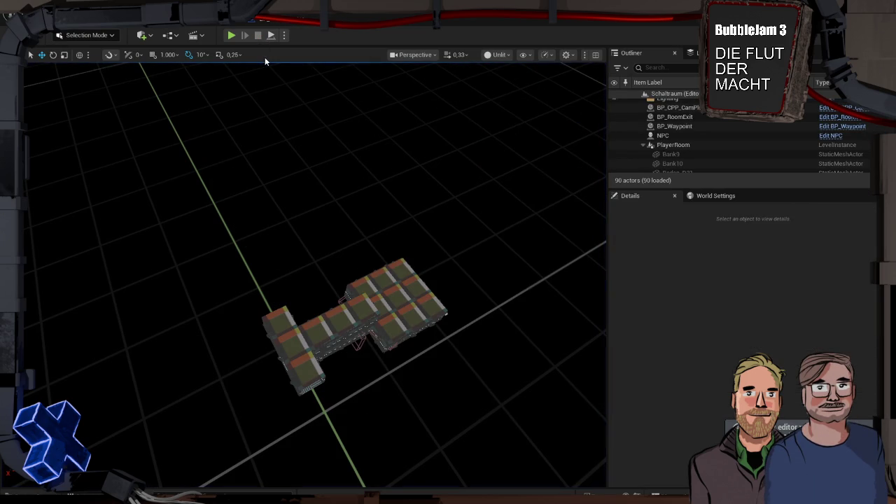
{"action": "left_click", "coordinate": [273, 24]}
{"action": "left_click_drag", "start_coordinate": [456, 253], "coordinate": [628, 191]}
{"action": "left_click", "coordinate": [280, 198]}
In the EventGraph, connect a new General NPCSpawner call to the Build Buttons exec output.
{"action": "left_click_drag", "start_coordinate": [280, 198], "coordinate": [408, 199]}
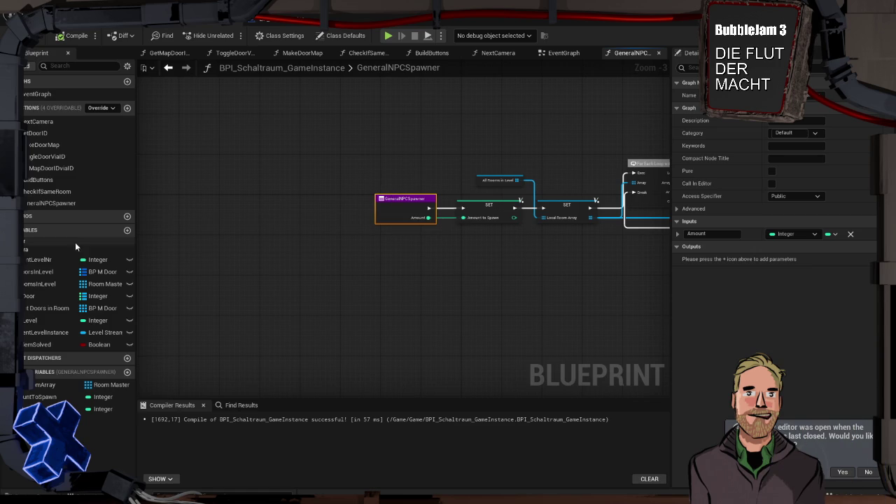
{"action": "mouse_move", "coordinate": [406, 197]}
{"action": "left_mouse_down"}
{"action": "mouse_move", "coordinate": [210, 200]}
{"action": "mouse_move", "coordinate": [175, 182]}
{"action": "mouse_move", "coordinate": [385, 219]}
{"action": "mouse_move", "coordinate": [408, 182]}
{"action": "left_mouse_up"}
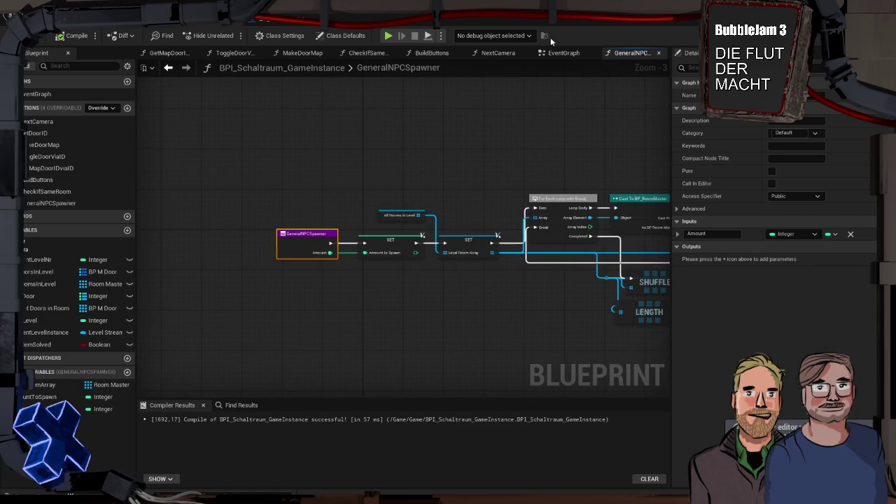
{"action": "left_click", "coordinate": [582, 58]}
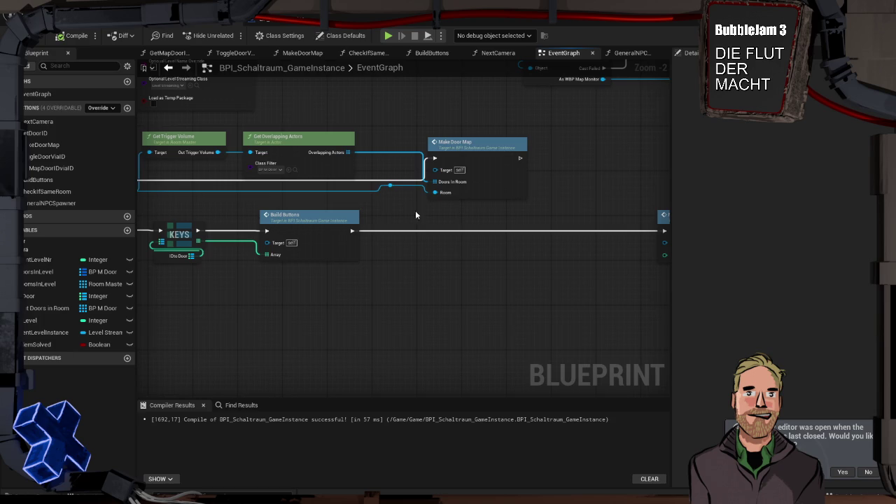
{"action": "mouse_move", "coordinate": [351, 230]}
{"action": "left_mouse_down"}
{"action": "mouse_move", "coordinate": [424, 231]}
{"action": "mouse_move", "coordinate": [459, 225]}
{"action": "mouse_move", "coordinate": [464, 214]}
{"action": "left_mouse_up"}
{"action": "type", "text": "general"}
{"action": "key", "text": "Return"}
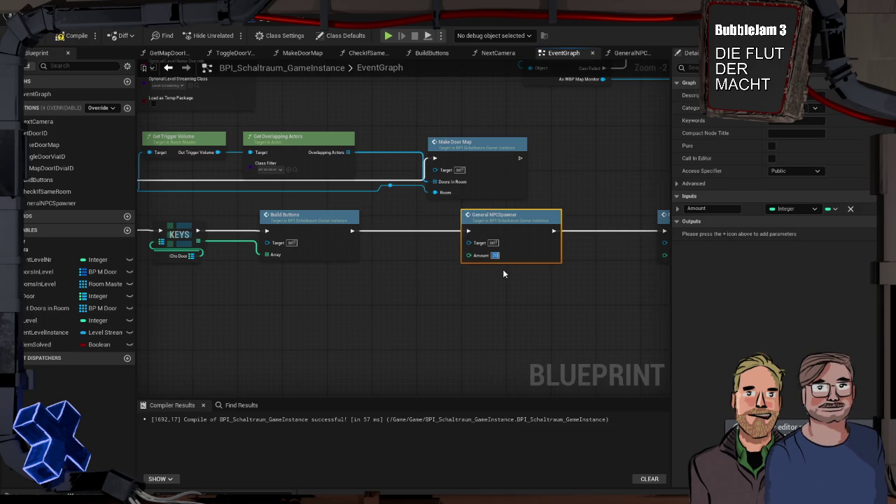
{"action": "left_click", "coordinate": [84, 30]}
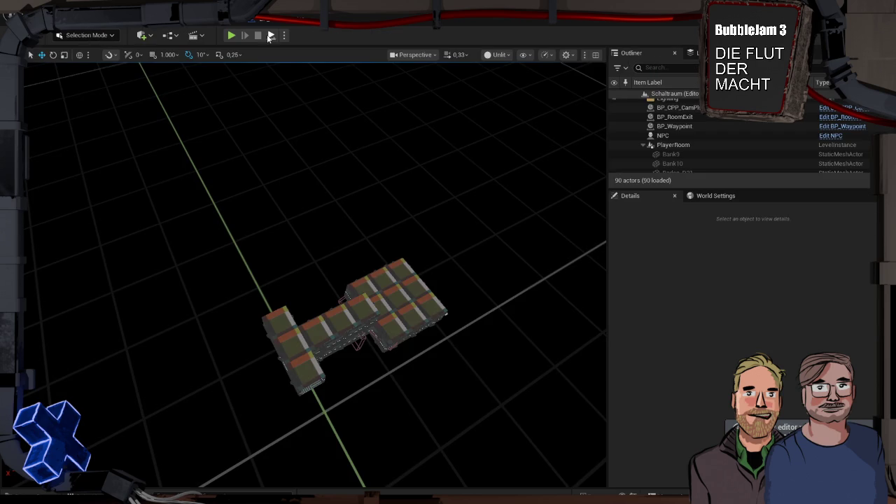
Play-test Schaltraum, checking the floor Boden_D126 and wall Wand_A116, then stop.
{"action": "left_click", "coordinate": [272, 36]}
{"action": "left_click", "coordinate": [410, 291]}
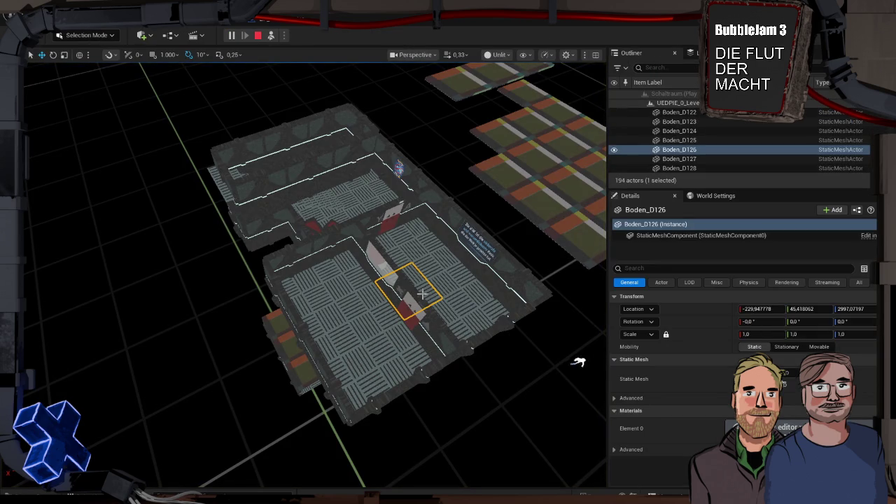
{"action": "left_click", "coordinate": [464, 212]}
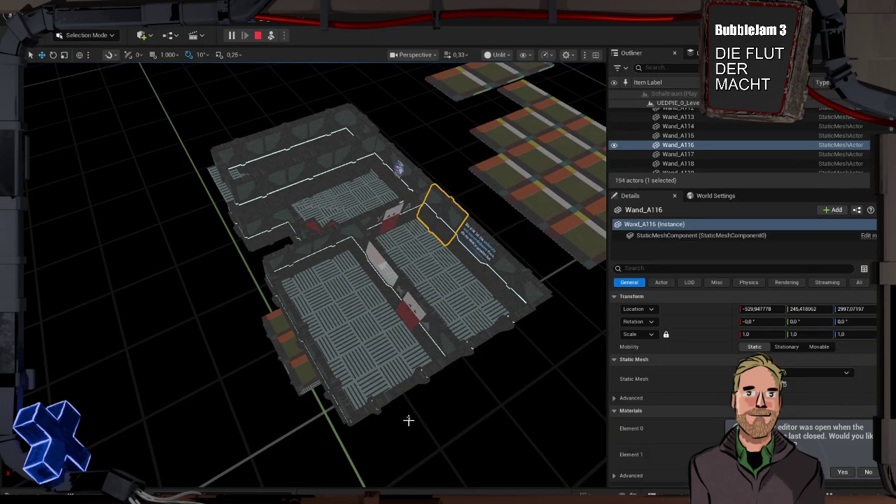
{"action": "scroll", "coordinate": [381, 438], "scroll_direction": "down", "scroll_amount": 2}
{"action": "mouse_move", "coordinate": [382, 438]}
{"action": "left_mouse_down"}
{"action": "mouse_move", "coordinate": [398, 489]}
{"action": "mouse_move", "coordinate": [397, 436]}
{"action": "mouse_move", "coordinate": [356, 350]}
{"action": "mouse_move", "coordinate": [405, 331]}
{"action": "mouse_move", "coordinate": [424, 303]}
{"action": "left_mouse_up"}
{"action": "key", "text": "Escape"}
Delete the NPC character and the BP_Waypoint actor from the level.
{"action": "left_click", "coordinate": [398, 287]}
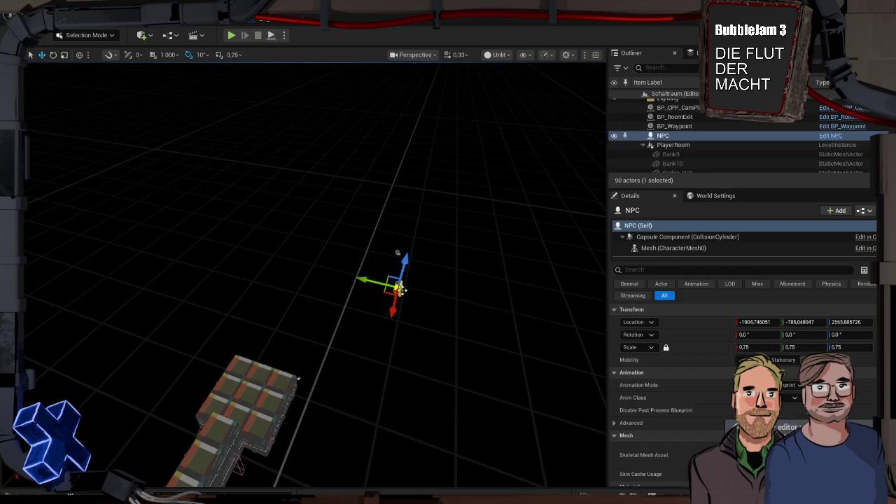
{"action": "key", "text": "Delete"}
{"action": "right_click", "coordinate": [403, 297]}
{"action": "left_click", "coordinate": [398, 253]}
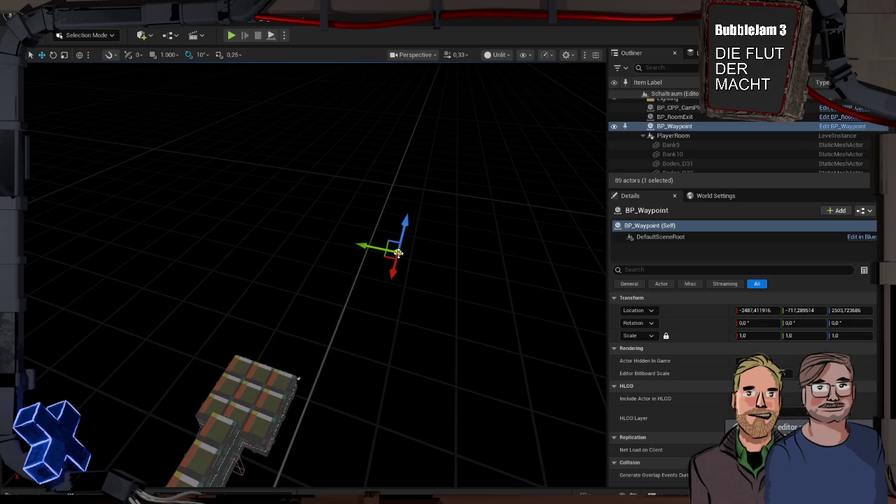
{"action": "key", "text": "Delete"}
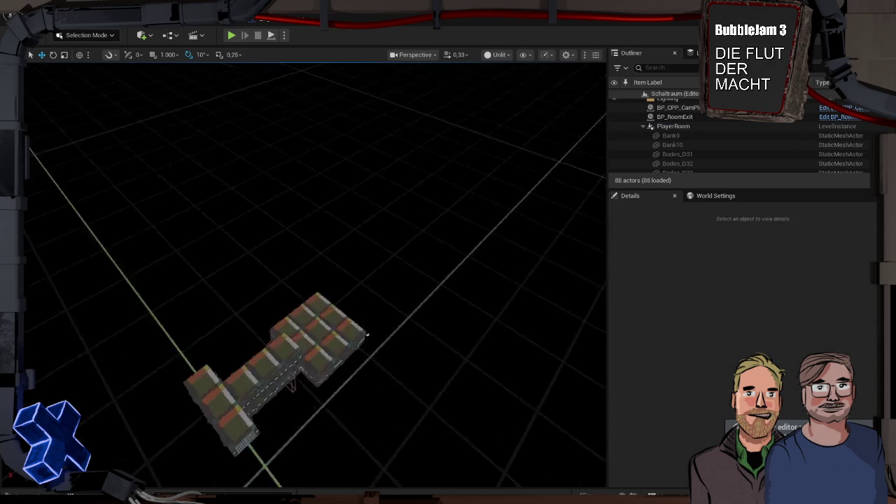
Play-test the level again without the NPC and waypoint, then stop.
{"action": "left_click", "coordinate": [272, 35]}
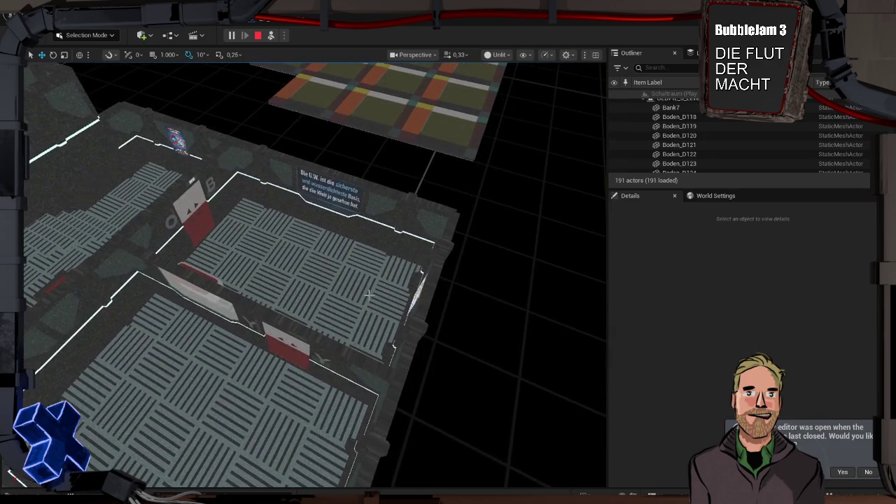
{"action": "left_click", "coordinate": [372, 293]}
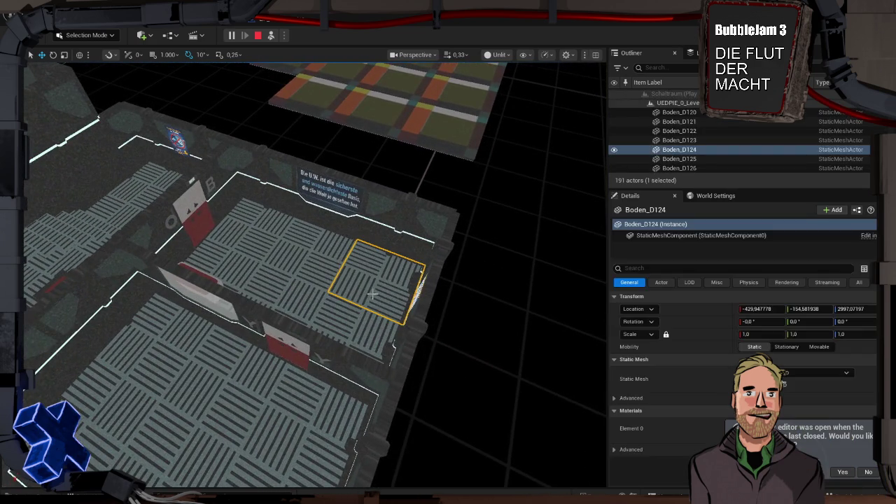
{"action": "key", "text": "Escape"}
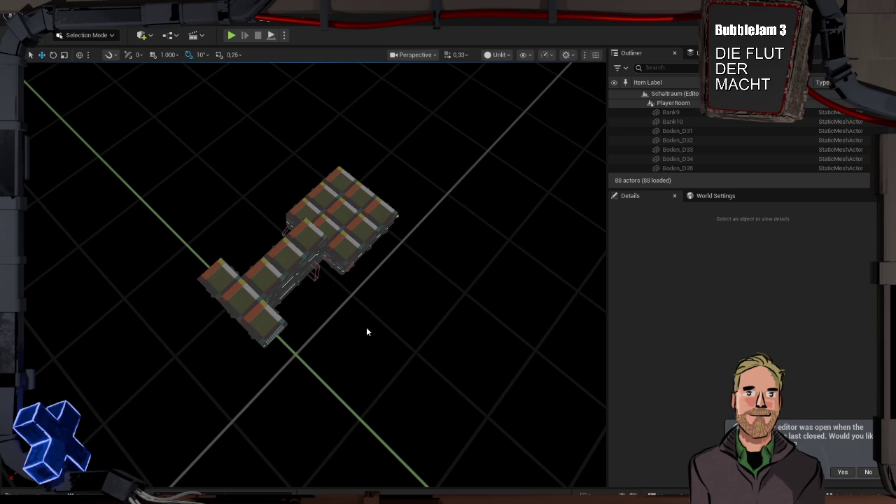
Place a Level_1 instance from Blueprints/LevelBPs/Level into Schaltraum and frame it.
{"action": "key", "text": "ctrl+space"}
{"action": "double_click", "coordinate": [235, 368]}
{"action": "double_click", "coordinate": [231, 368]}
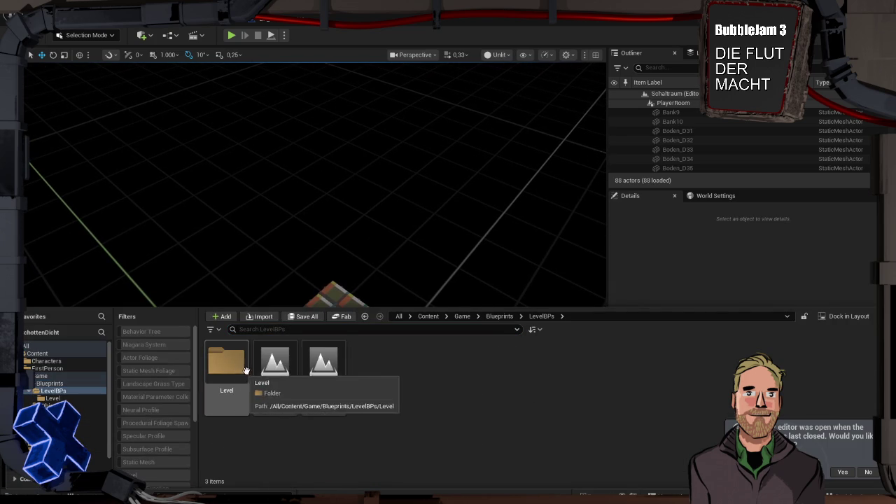
{"action": "double_click", "coordinate": [231, 366]}
{"action": "mouse_move", "coordinate": [232, 366]}
{"action": "left_mouse_down"}
{"action": "mouse_move", "coordinate": [270, 260]}
{"action": "mouse_move", "coordinate": [490, 369]}
{"action": "left_mouse_up"}
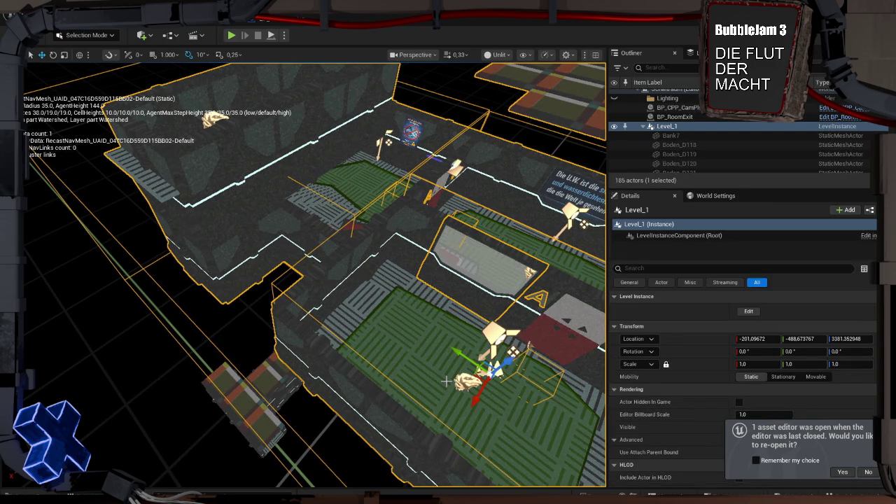
{"action": "key", "text": "f"}
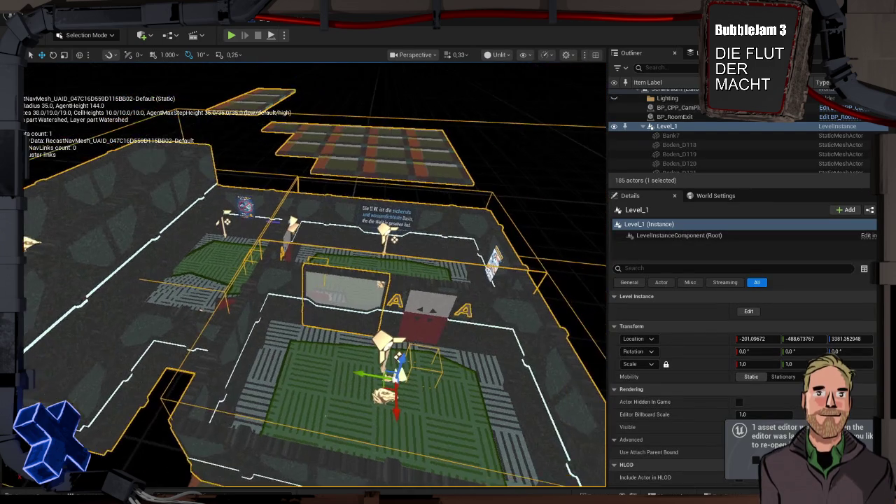
{"action": "mouse_move", "coordinate": [336, 406]}
{"action": "left_mouse_down"}
{"action": "mouse_move", "coordinate": [477, 395]}
{"action": "mouse_move", "coordinate": [477, 440]}
{"action": "mouse_move", "coordinate": [428, 378]}
{"action": "left_mouse_up"}
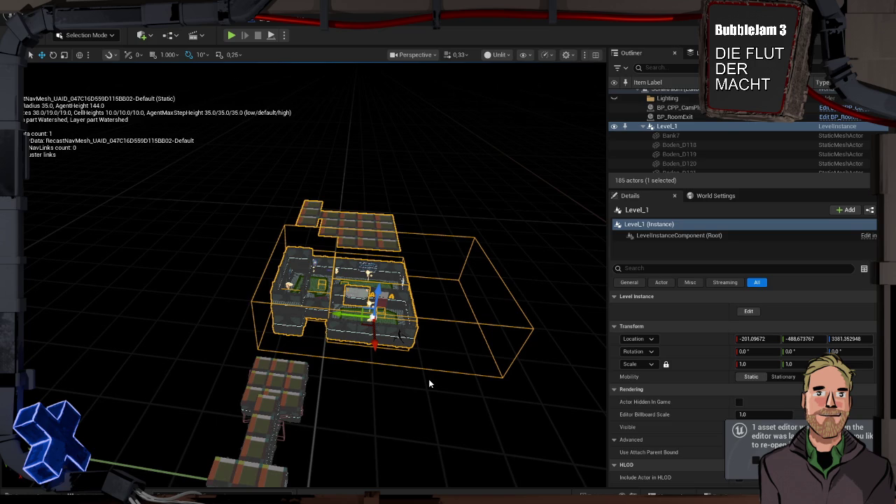
Delete Level_1's own NavMeshBoundsVolume, save the instance edits, and remove the instance.
{"action": "double_click", "coordinate": [439, 311]}
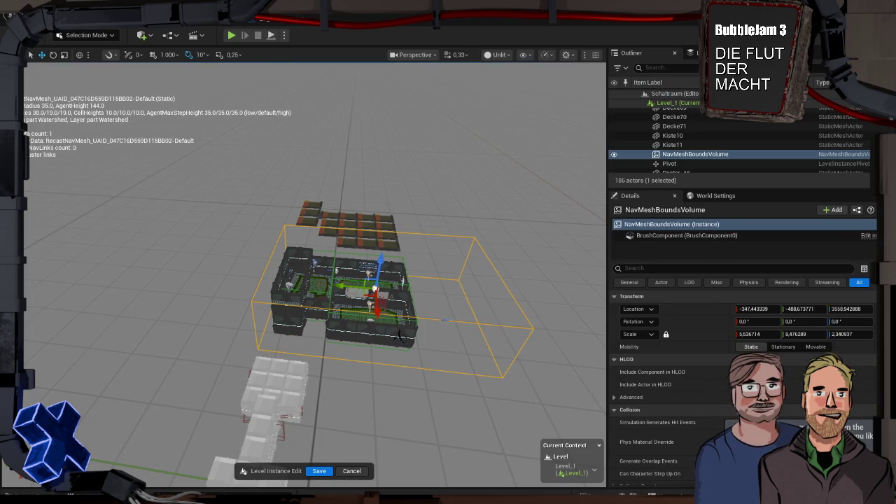
{"action": "key", "text": "Delete"}
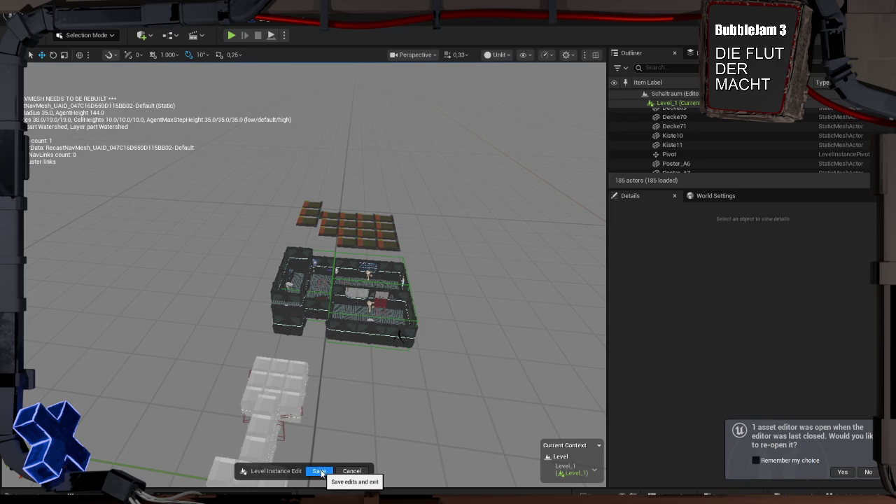
{"action": "left_click", "coordinate": [320, 471]}
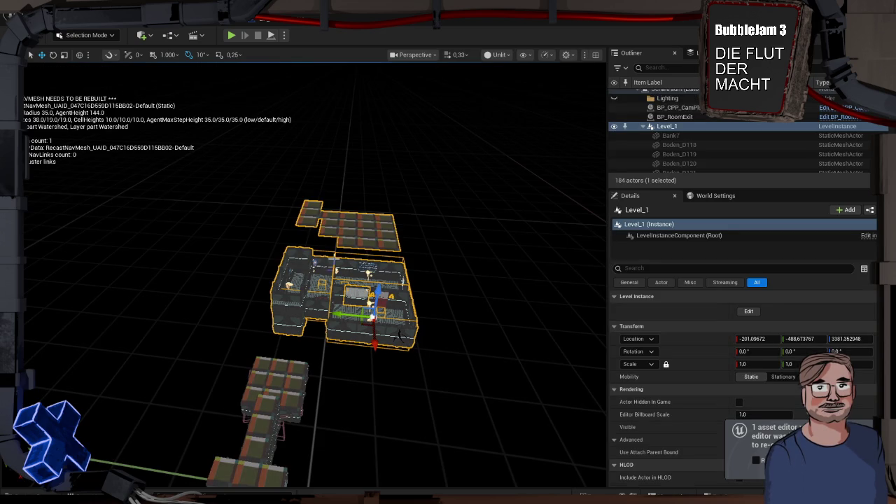
{"action": "key", "text": "Delete"}
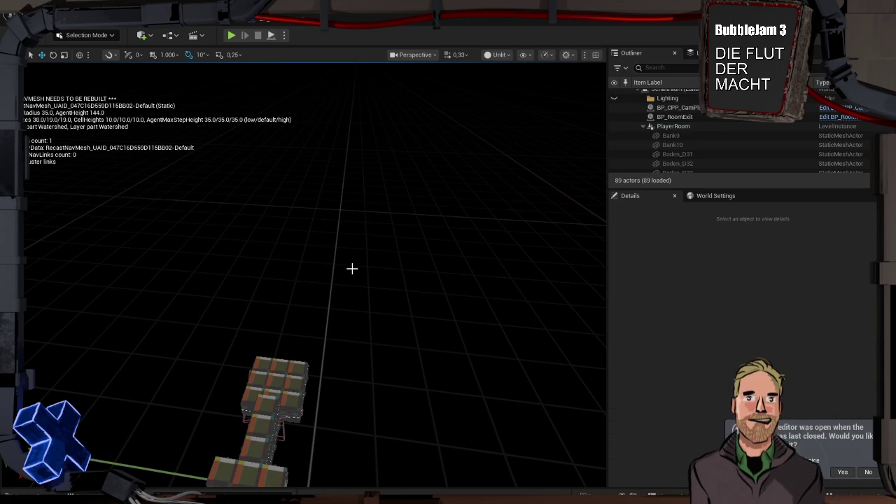
Place a new Nav Mesh Bounds Volume directly in the Schaltraum level.
{"action": "left_click", "coordinate": [142, 35]}
{"action": "mouse_move", "coordinate": [191, 188]}
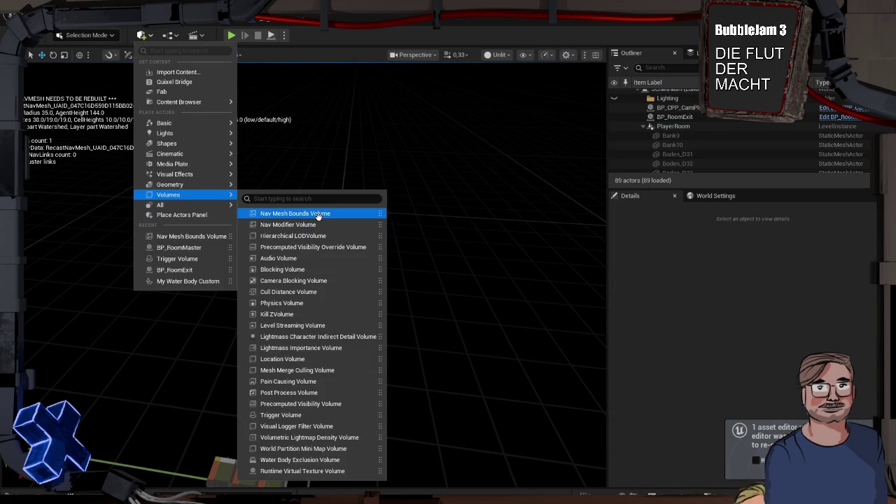
{"action": "left_click", "coordinate": [319, 213]}
Scale the volume up to about 21 × 10.9 × 11.3 and play-test the level.
{"action": "key", "text": "space"}
{"action": "key", "text": "space"}
{"action": "left_click_drag", "start_coordinate": [273, 272], "coordinate": [141, 280]}
{"action": "scroll", "coordinate": [637, 298], "scroll_direction": "down", "scroll_amount": 1}
{"action": "left_click_drag", "start_coordinate": [490, 236], "coordinate": [525, 236]}
{"action": "left_click_drag", "start_coordinate": [401, 277], "coordinate": [301, 281]}
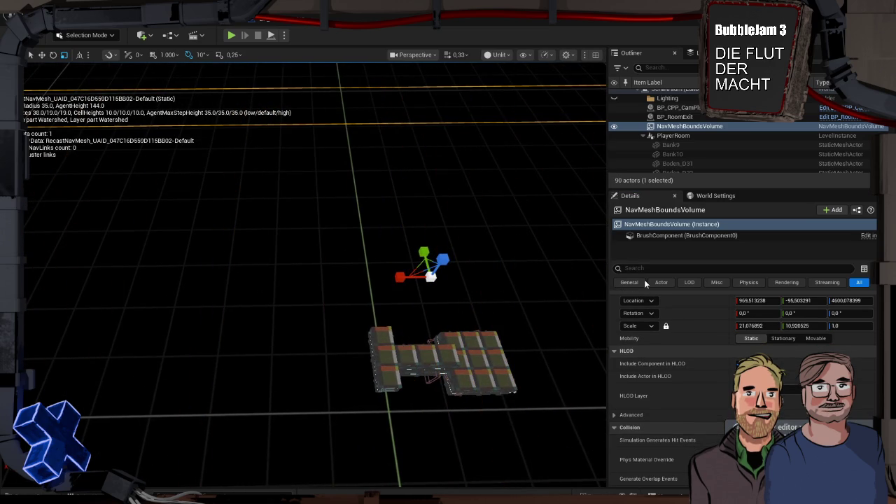
{"action": "mouse_move", "coordinate": [551, 273]}
{"action": "left_mouse_down"}
{"action": "mouse_move", "coordinate": [514, 276]}
{"action": "mouse_move", "coordinate": [501, 238]}
{"action": "mouse_move", "coordinate": [438, 228]}
{"action": "mouse_move", "coordinate": [426, 298]}
{"action": "left_mouse_up"}
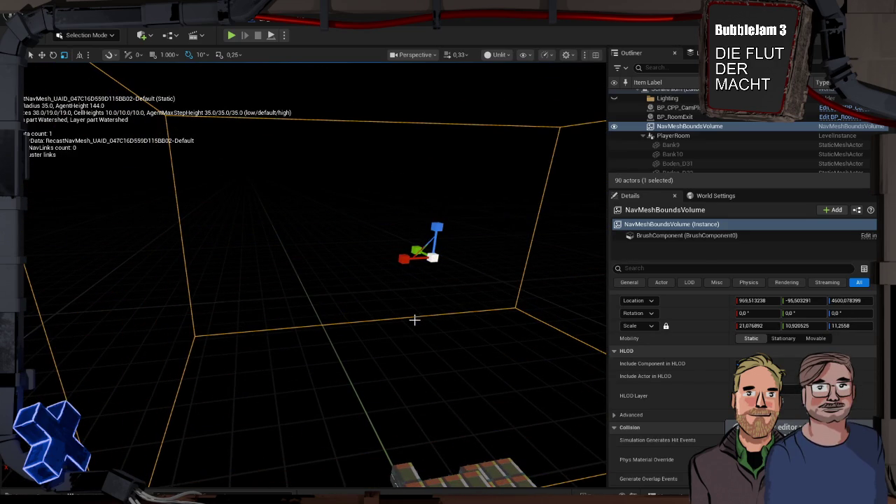
{"action": "left_click", "coordinate": [231, 35]}
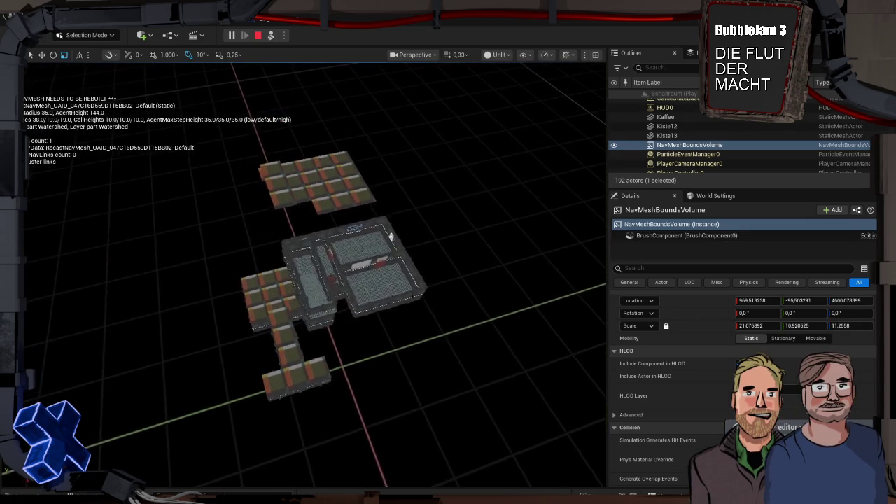
Stop play and move the NavMeshBoundsVolume along Y to 497.3.
{"action": "key", "text": "Escape"}
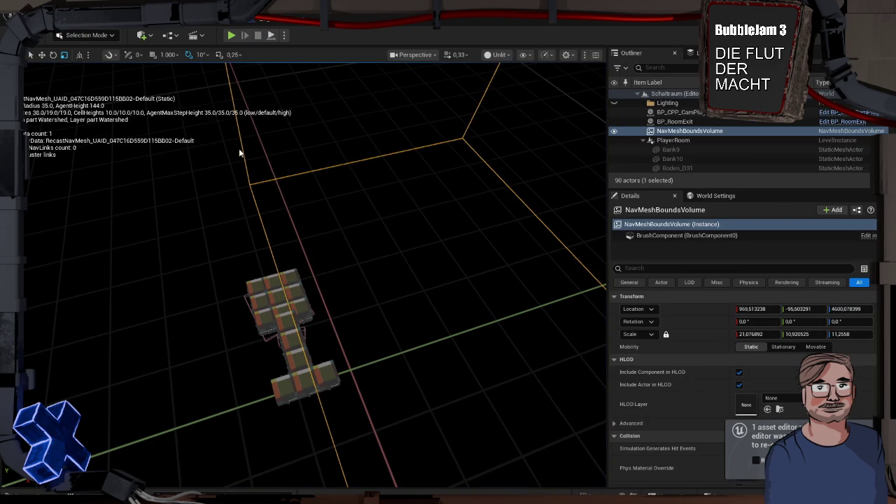
{"action": "left_click", "coordinate": [41, 55]}
{"action": "left_click_drag", "start_coordinate": [227, 153], "coordinate": [196, 168]}
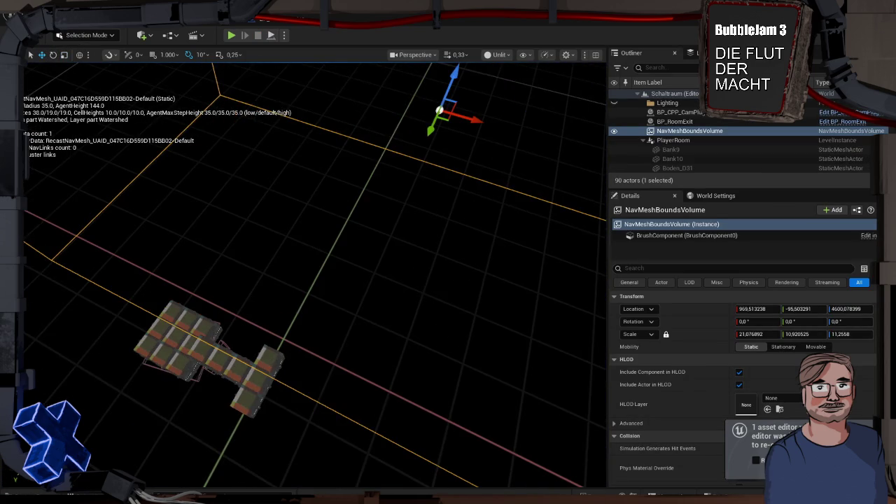
{"action": "left_click_drag", "start_coordinate": [429, 130], "coordinate": [333, 224]}
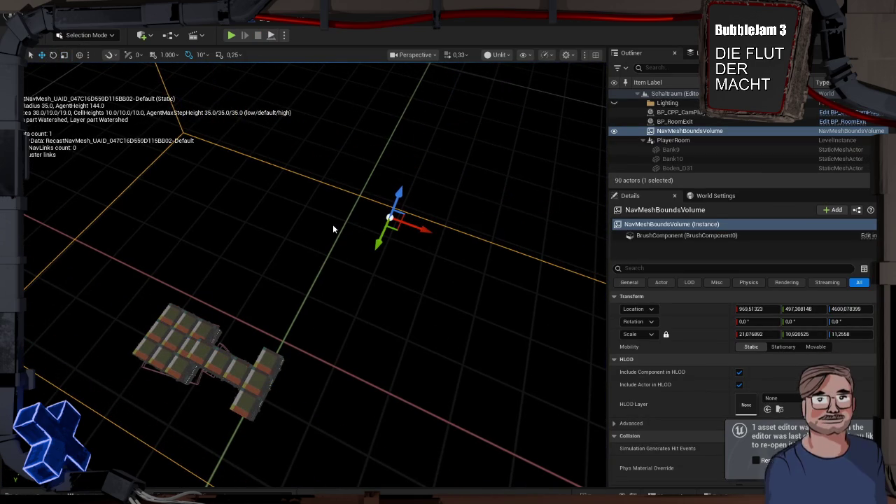
Play-test the level twice with the shifted volume.
{"action": "key", "text": "alt+p"}
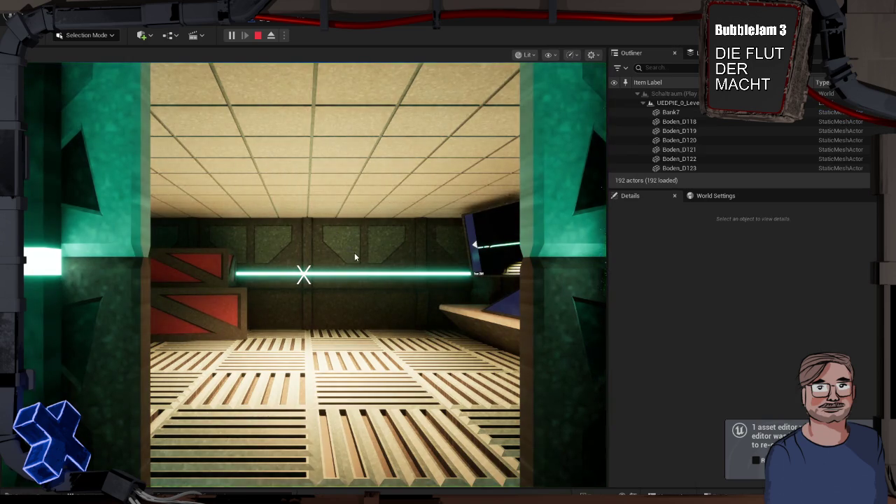
{"action": "key", "text": "Escape"}
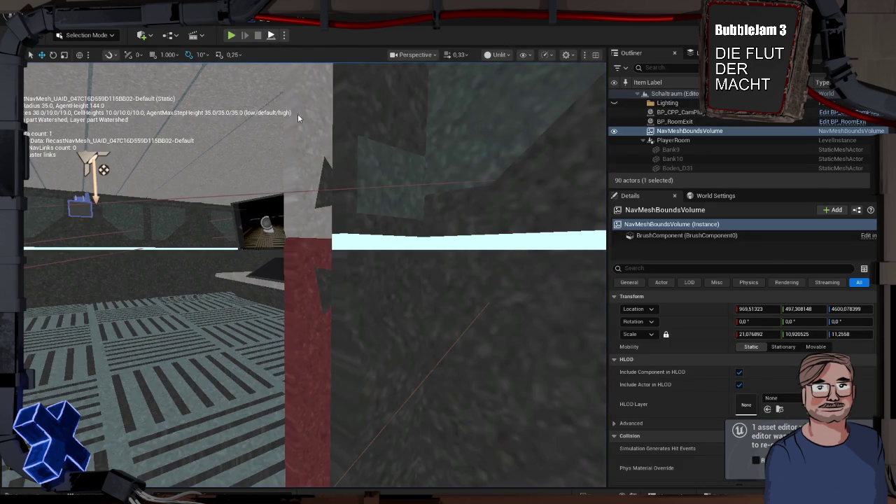
{"action": "key", "text": "alt+p"}
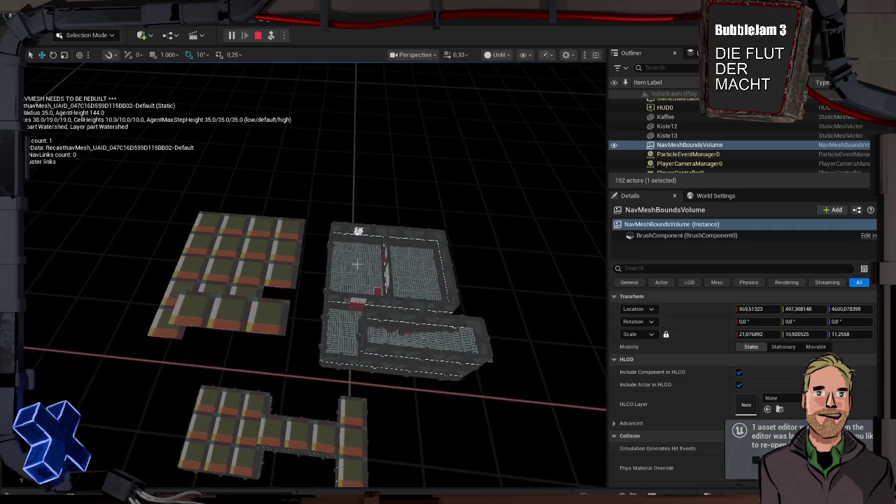
{"action": "key", "text": "Escape"}
Delete the NavMeshBoundsVolume from Schaltraum.
{"action": "left_click_drag", "start_coordinate": [369, 267], "coordinate": [346, 171]}
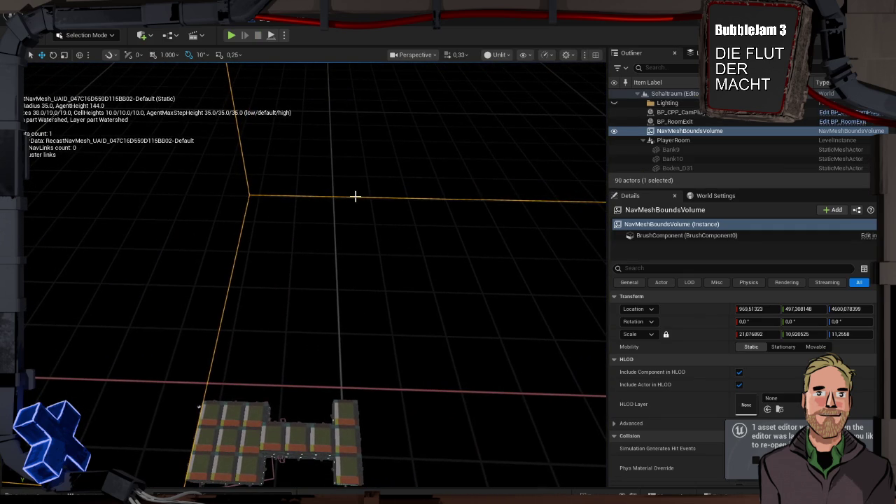
{"action": "mouse_move", "coordinate": [199, 404]}
{"action": "left_mouse_down"}
{"action": "mouse_move", "coordinate": [224, 382]}
{"action": "mouse_move", "coordinate": [203, 374]}
{"action": "left_mouse_up"}
{"action": "left_click_drag", "start_coordinate": [413, 255], "coordinate": [422, 250]}
{"action": "key", "text": "Delete"}
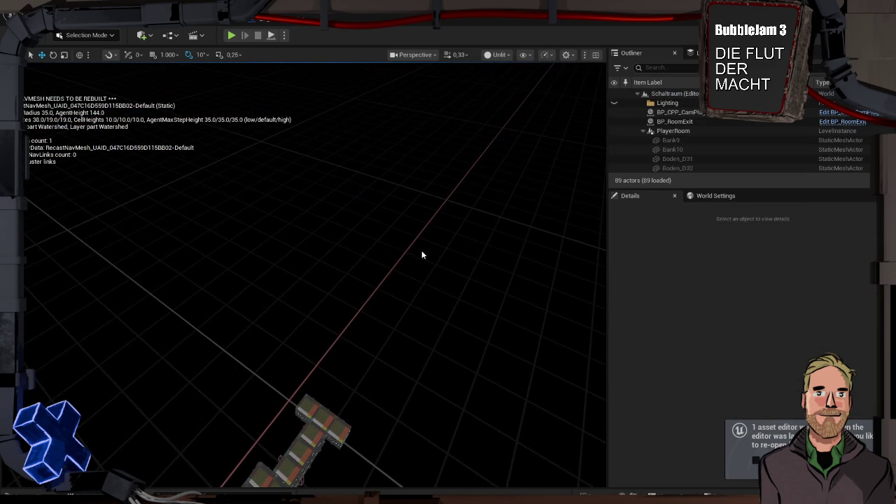